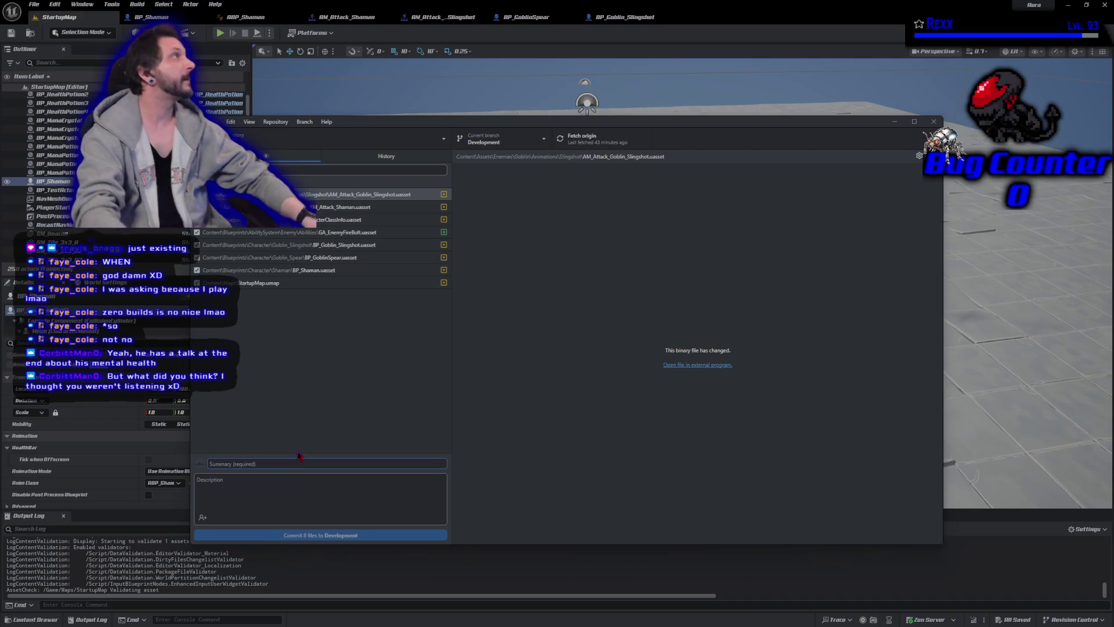
# Commit the eight files to Development as 'Shaman Attack Ability', push to origin, and close GitHub Desktop
pyautogui.write('Shama')
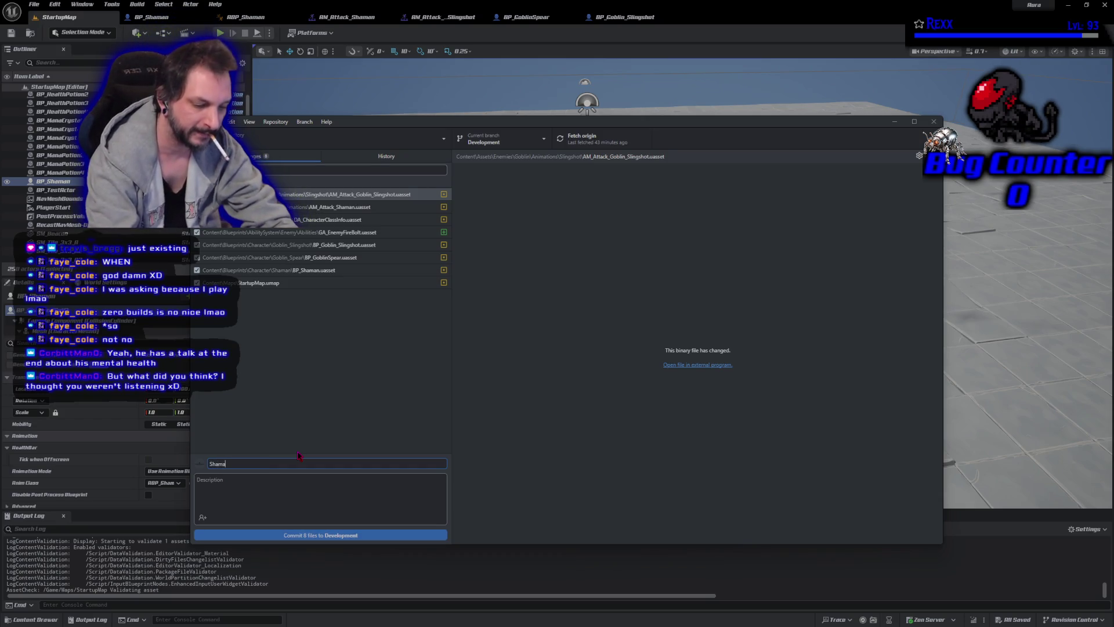
pyautogui.write('n Attack Ability')
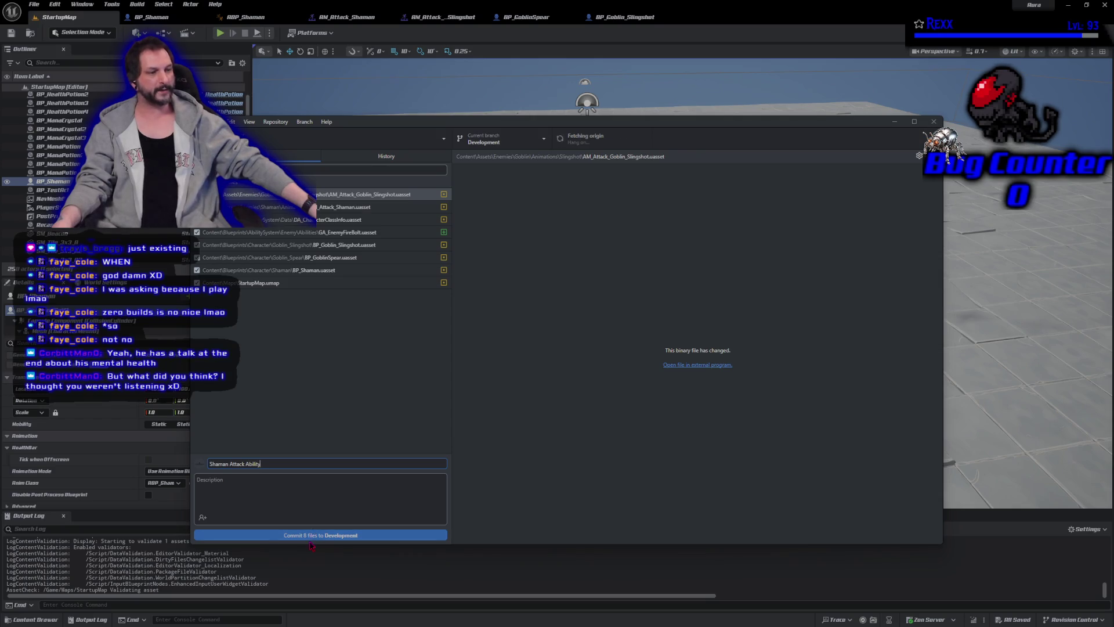
pyautogui.click(311, 536)
pyautogui.click(799, 240)
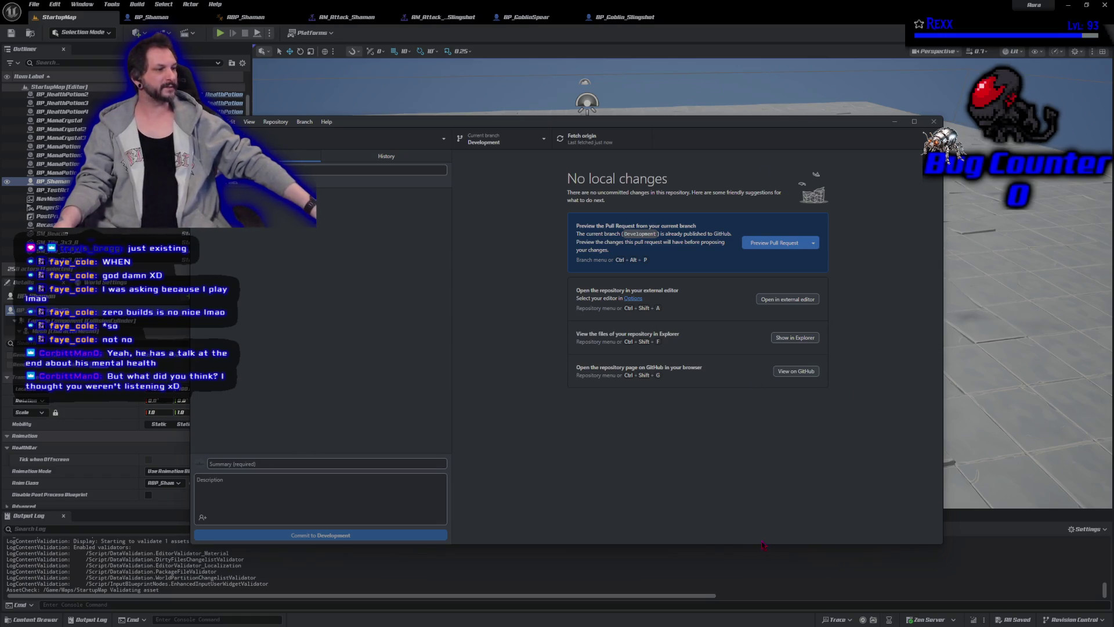
pyautogui.moveTo(731, 129); pyautogui.dragTo(752, 124)
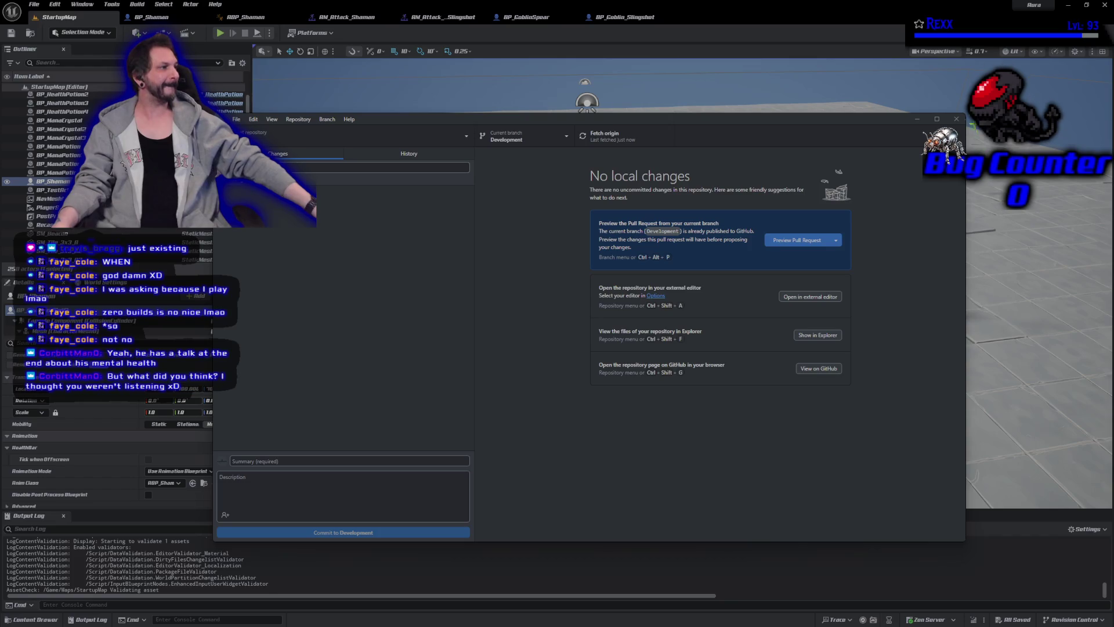
pyautogui.click(956, 119)
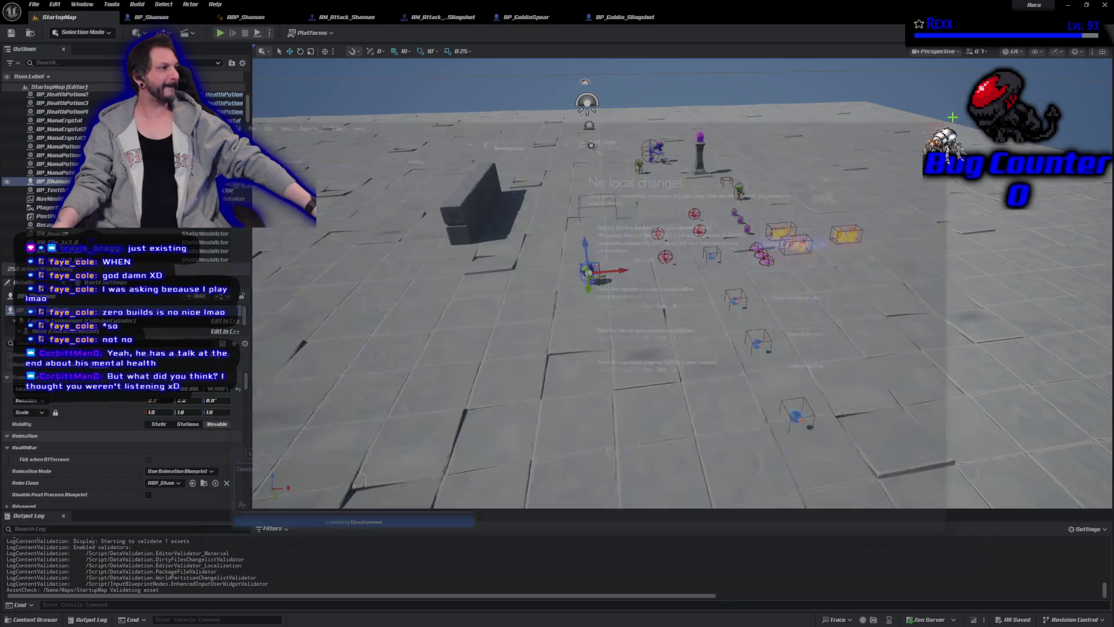
# Exit Unreal Editor, leaving Rider showing AuraCharacterBase.h
pyautogui.moveTo(554, 389); pyautogui.dragTo(555, 390)
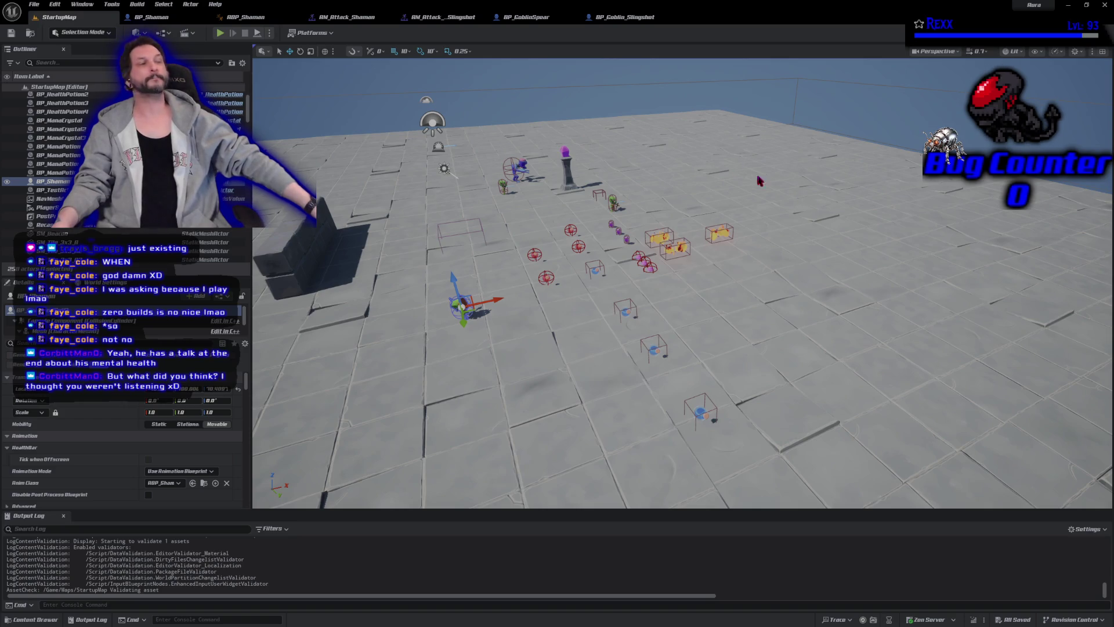
pyautogui.click(1103, 6)
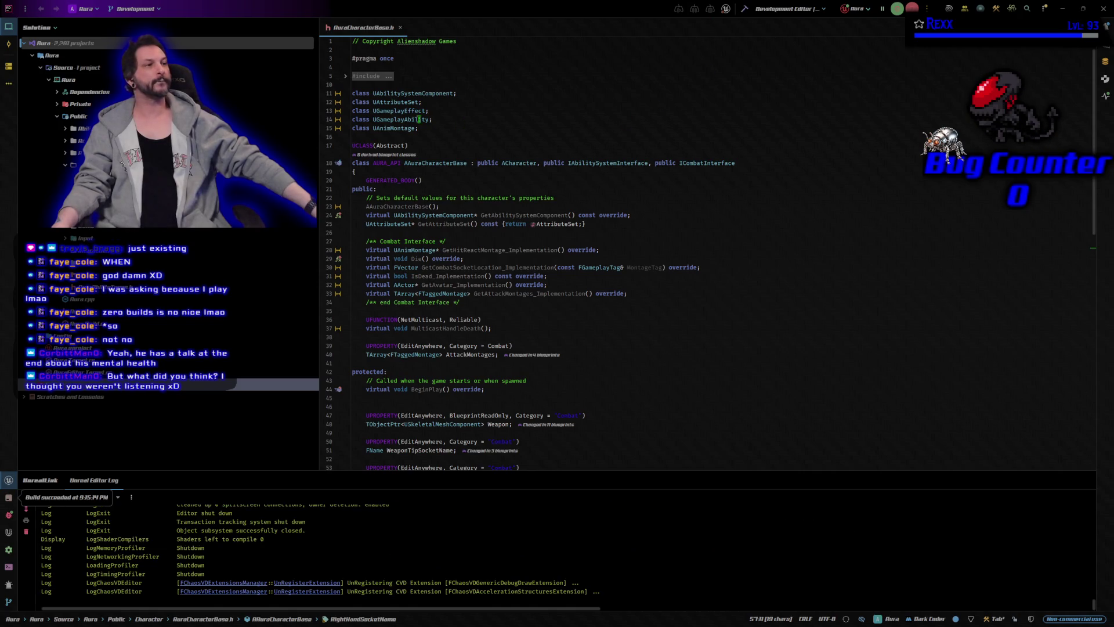
# Close AuraCharacterBase.h and open AuraEnemy.cpp from Aura > Private > Character
pyautogui.click(400, 27)
pyautogui.click(49, 80)
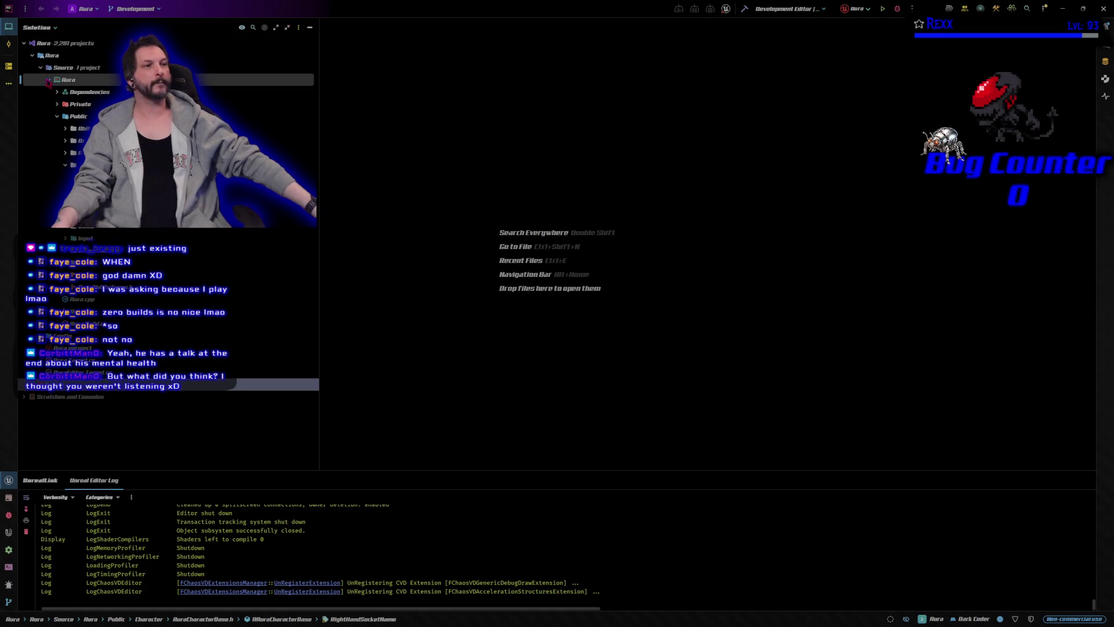
pyautogui.click(49, 80)
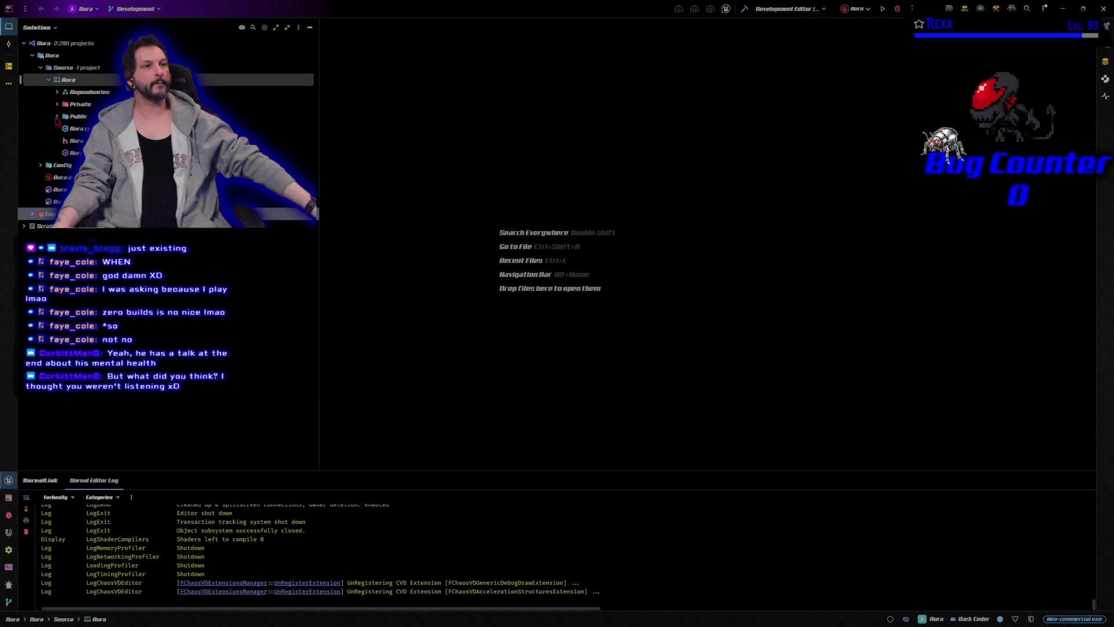
pyautogui.click(57, 117)
pyautogui.click(57, 103)
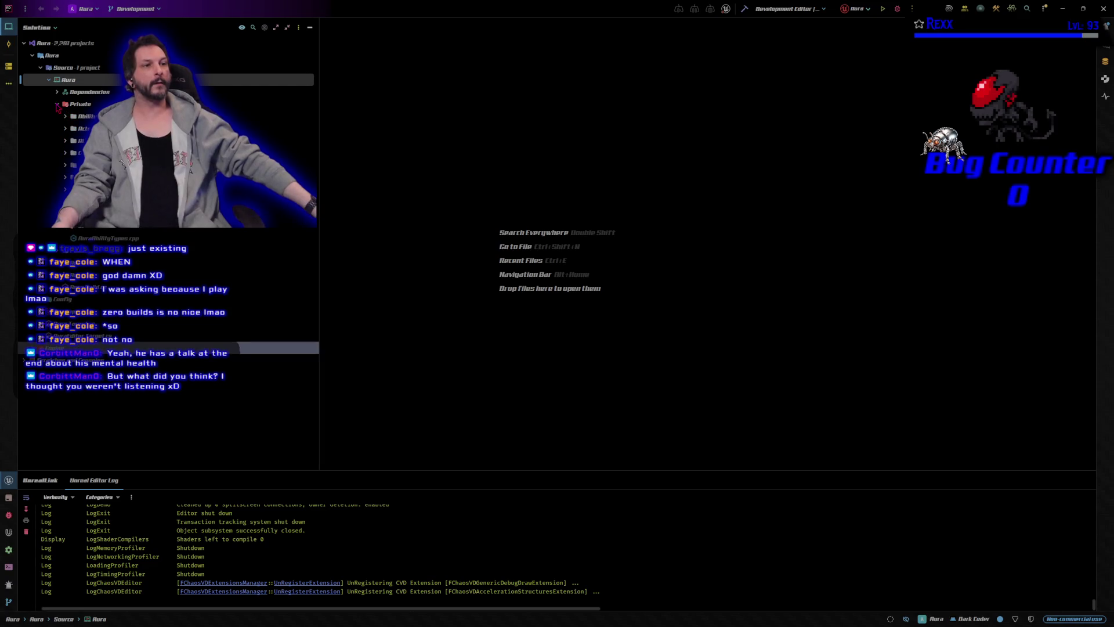
pyautogui.click(65, 152)
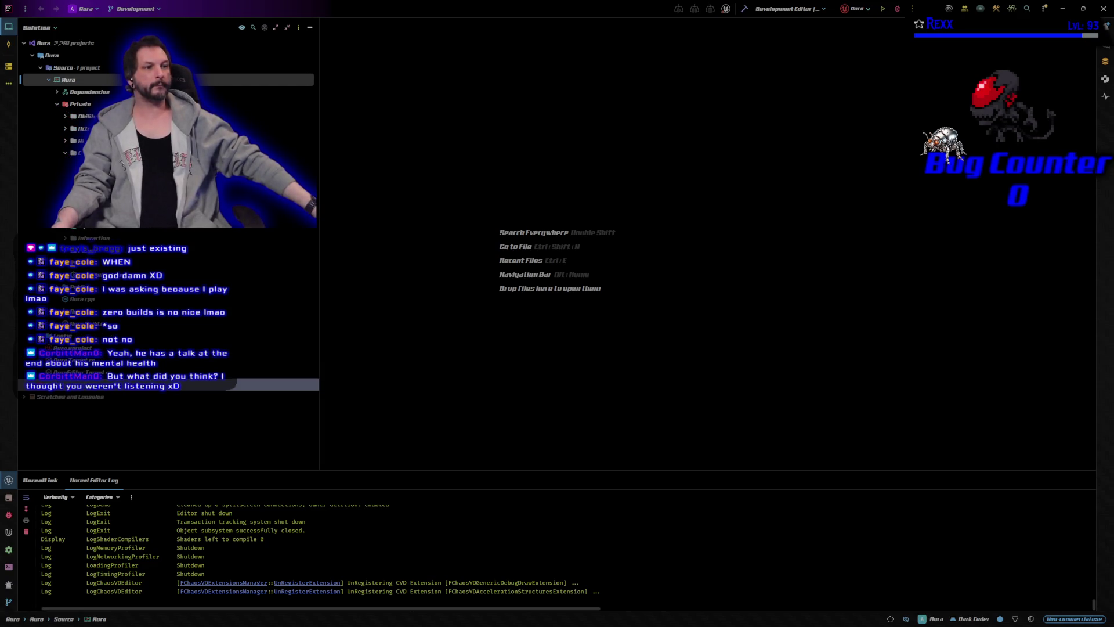
pyautogui.doubleClick(88, 189)
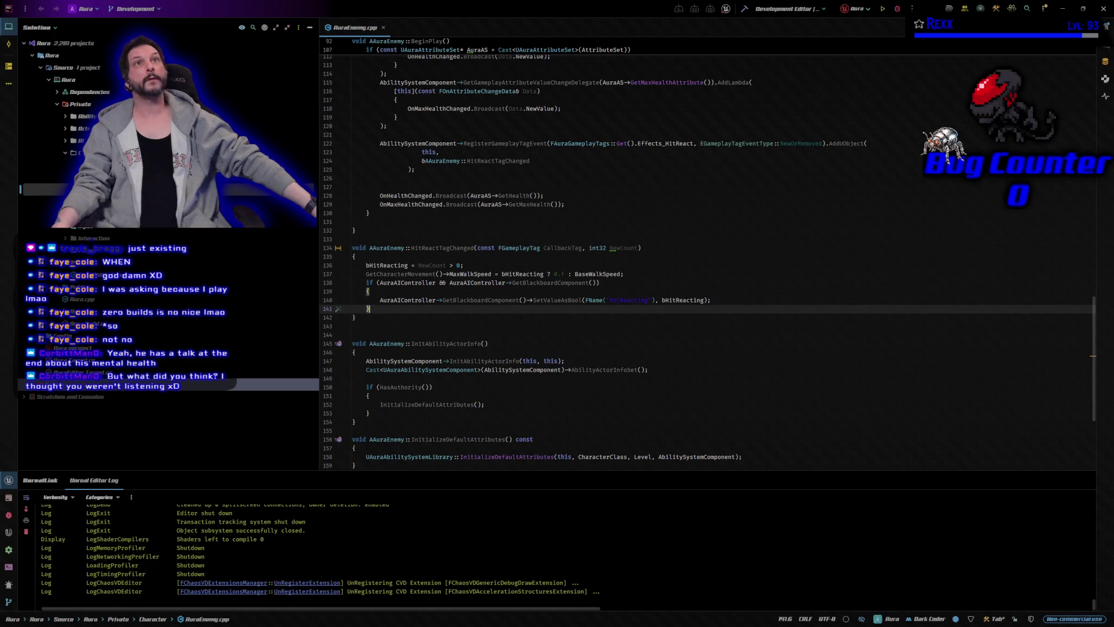
# Scroll to the Die function and place the caret at the end of its SetLifeSpan line
pyautogui.scroll(-1, 609, 381)
pyautogui.scroll(5, 609, 381)
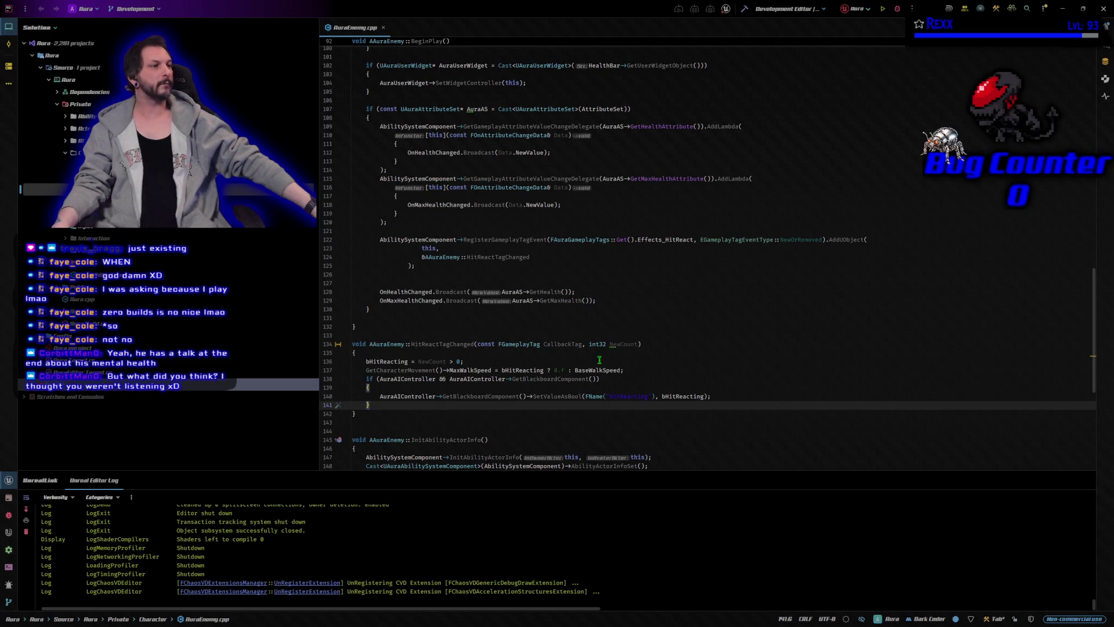
pyautogui.scroll(5, 598, 348)
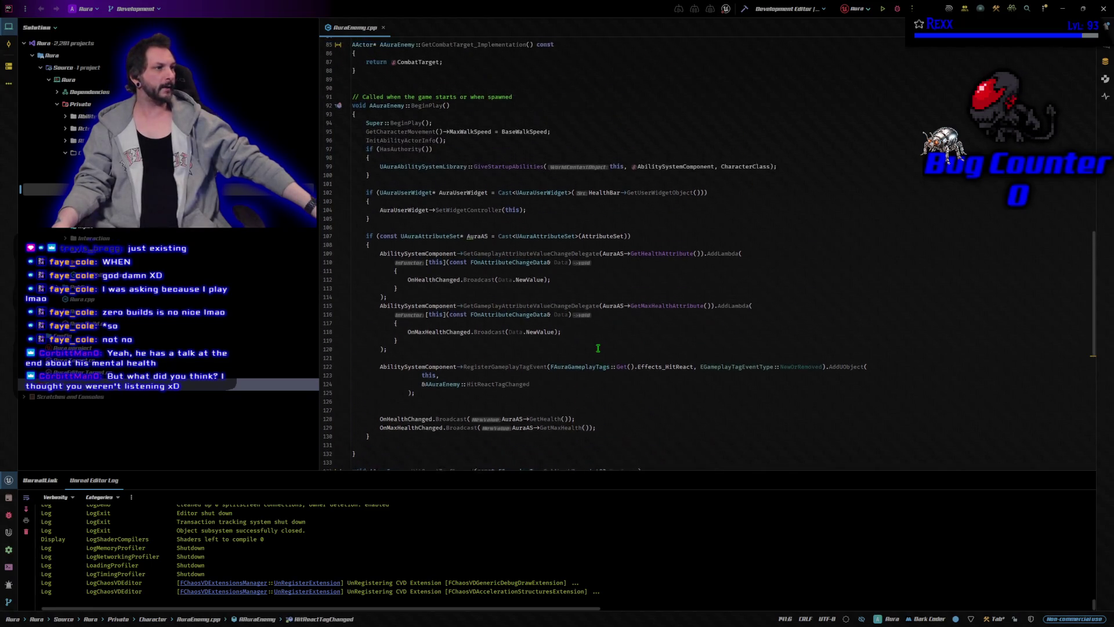
pyautogui.scroll(9, 599, 348)
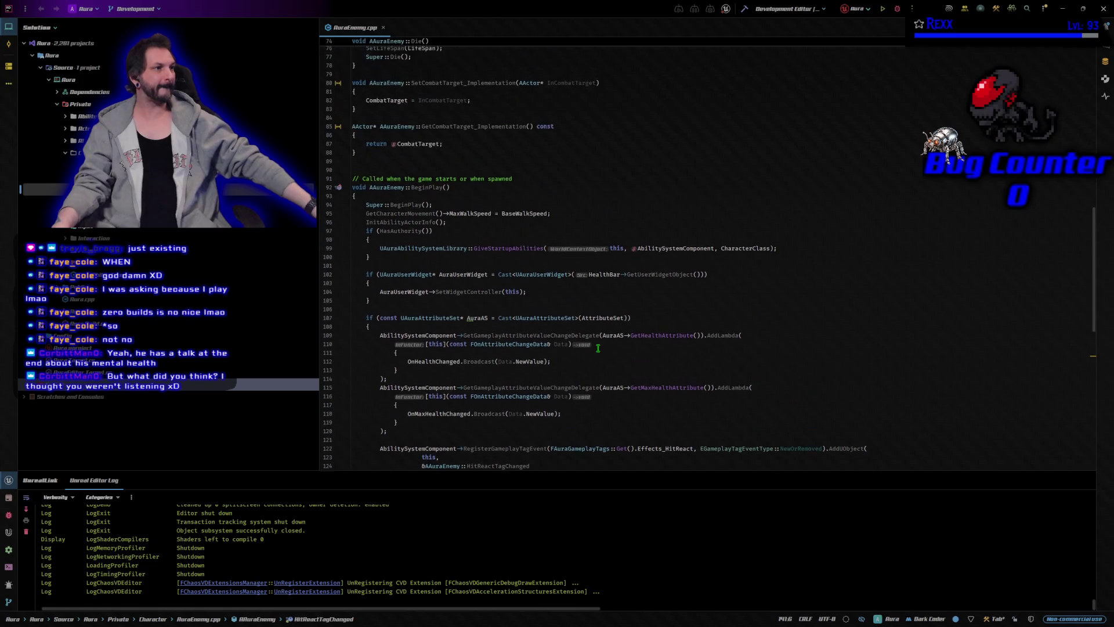
pyautogui.scroll(8, 598, 349)
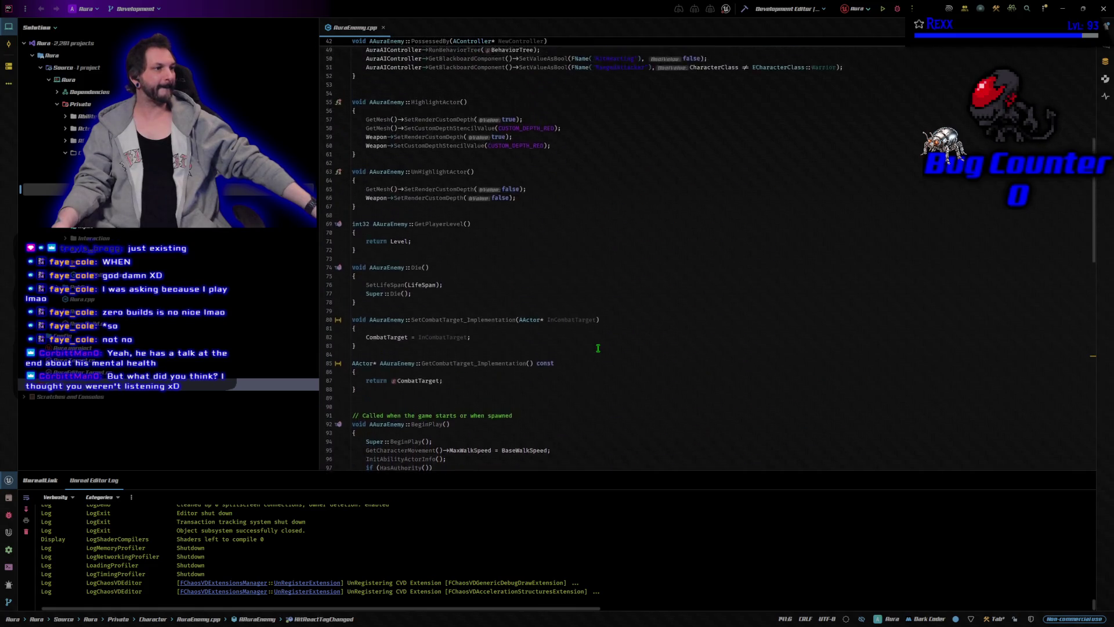
pyautogui.scroll(6, 598, 348)
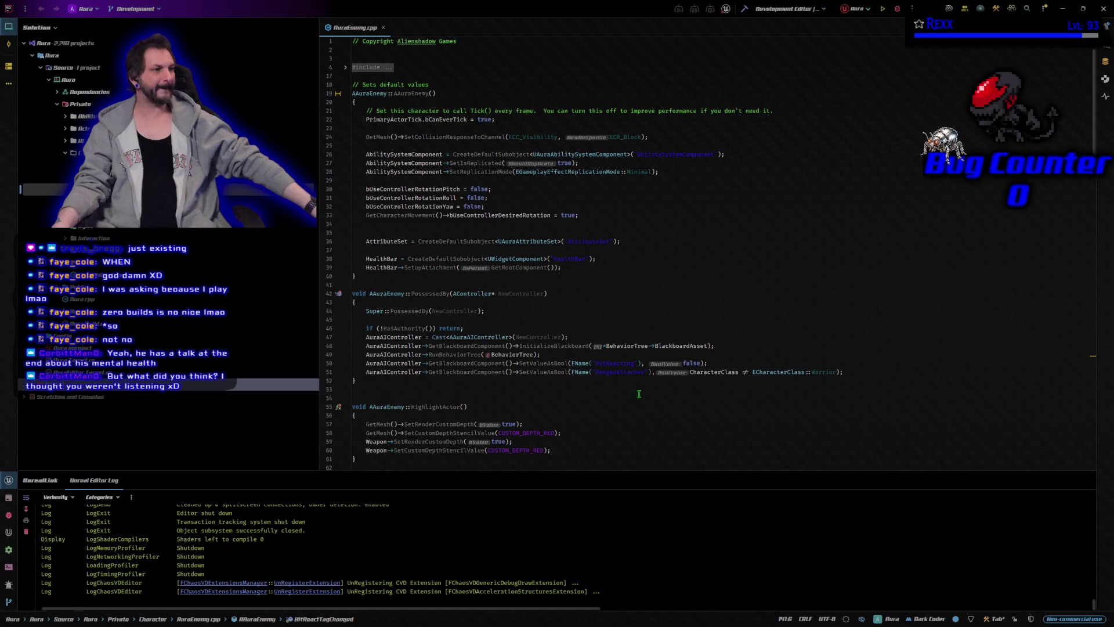
pyautogui.scroll(-8, 658, 406)
pyautogui.scroll(-4, 655, 398)
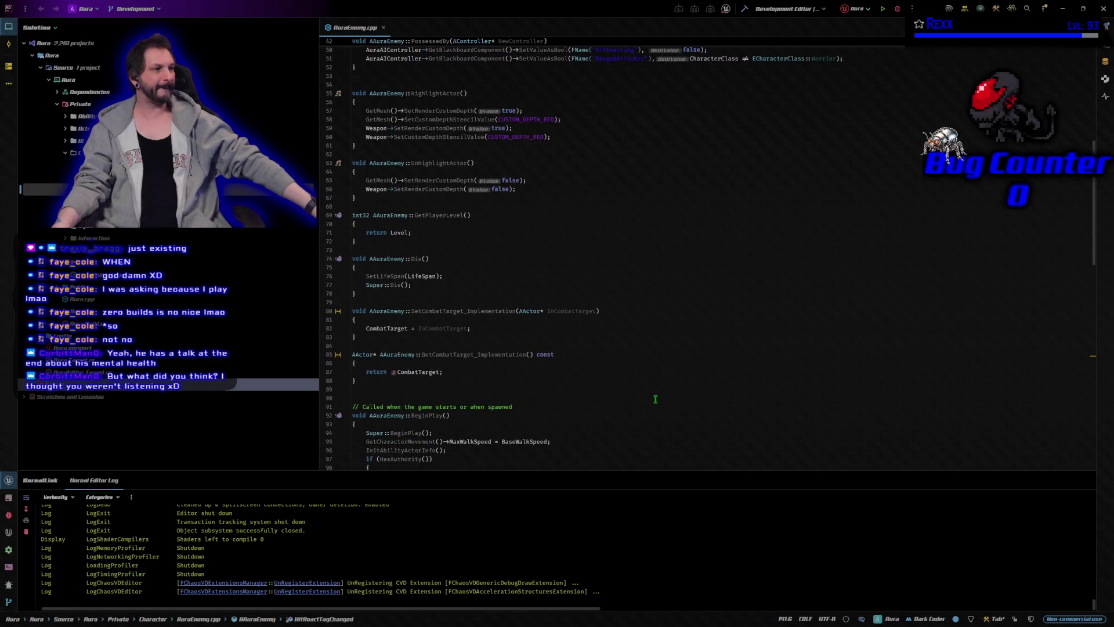
pyautogui.click(465, 275)
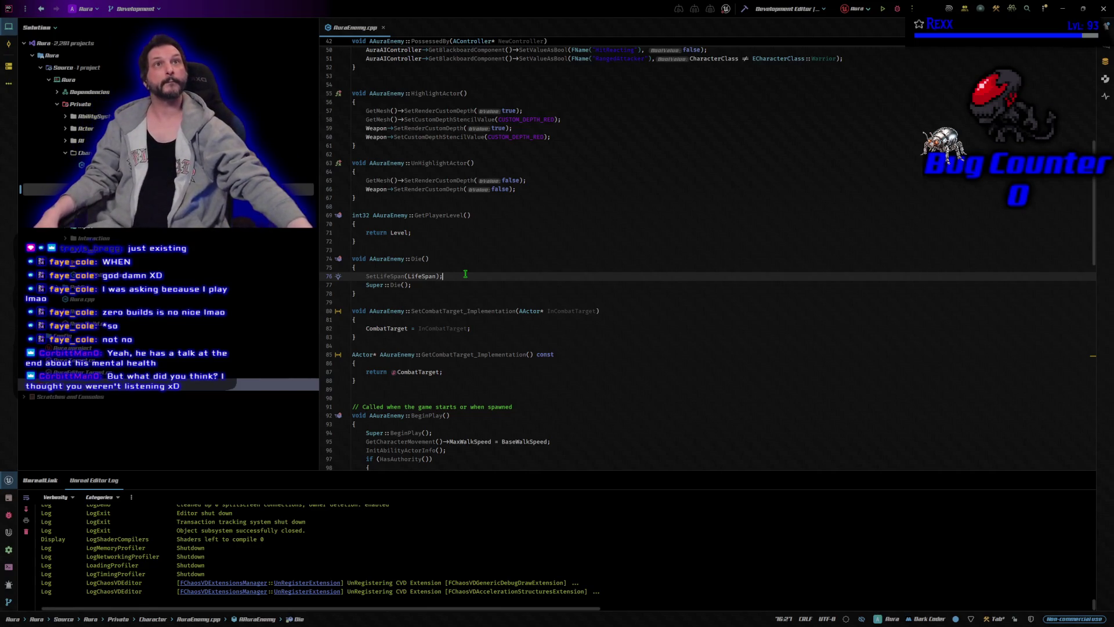
# Add a line in Die that casts to AuraAIController and calls the blackboard's SetValueAsBool
pyautogui.press('Return')
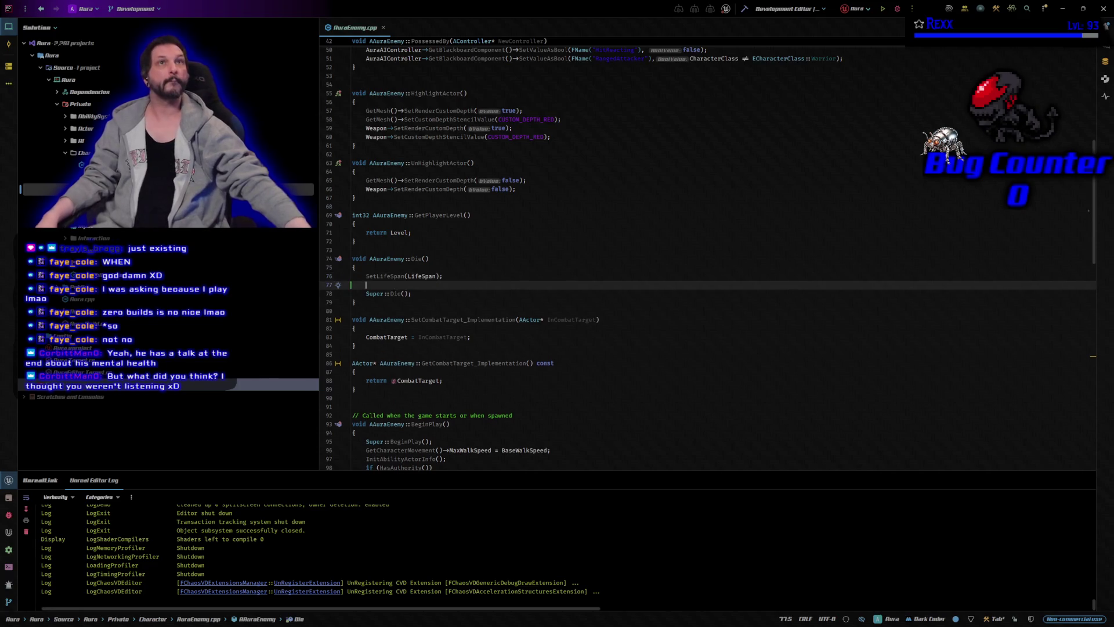
pyautogui.write('if')
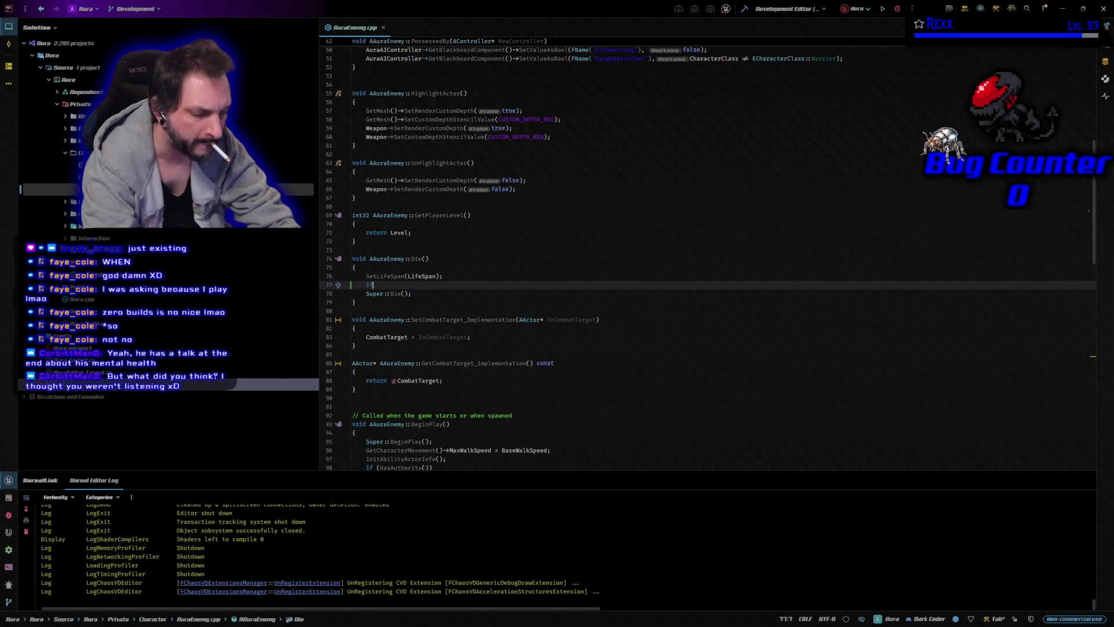
pyautogui.write('(')
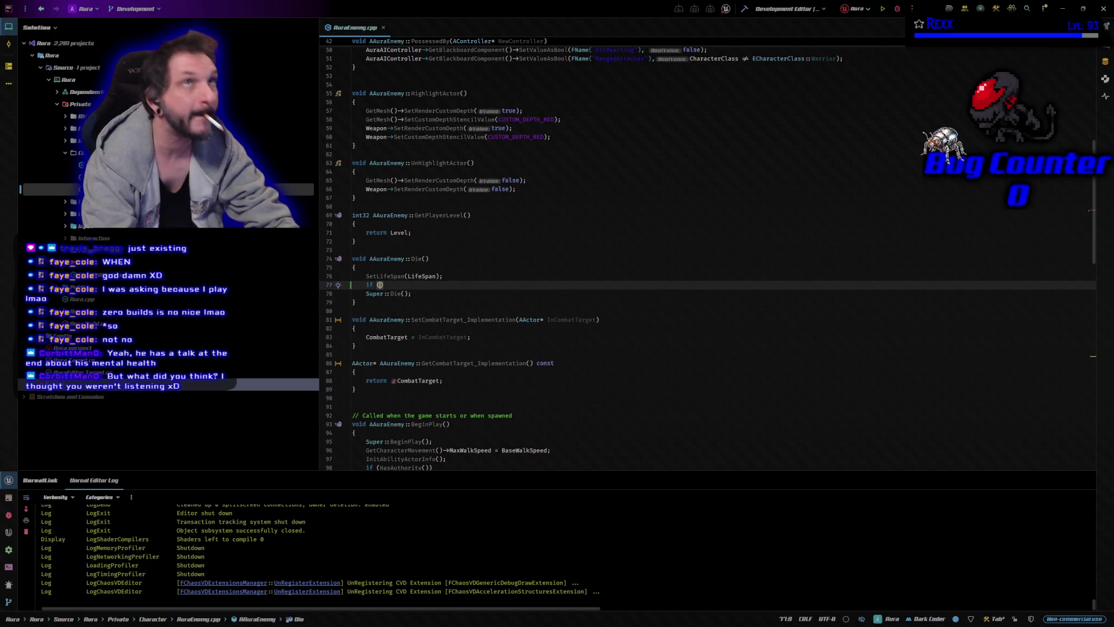
pyautogui.write('AuraAIController')
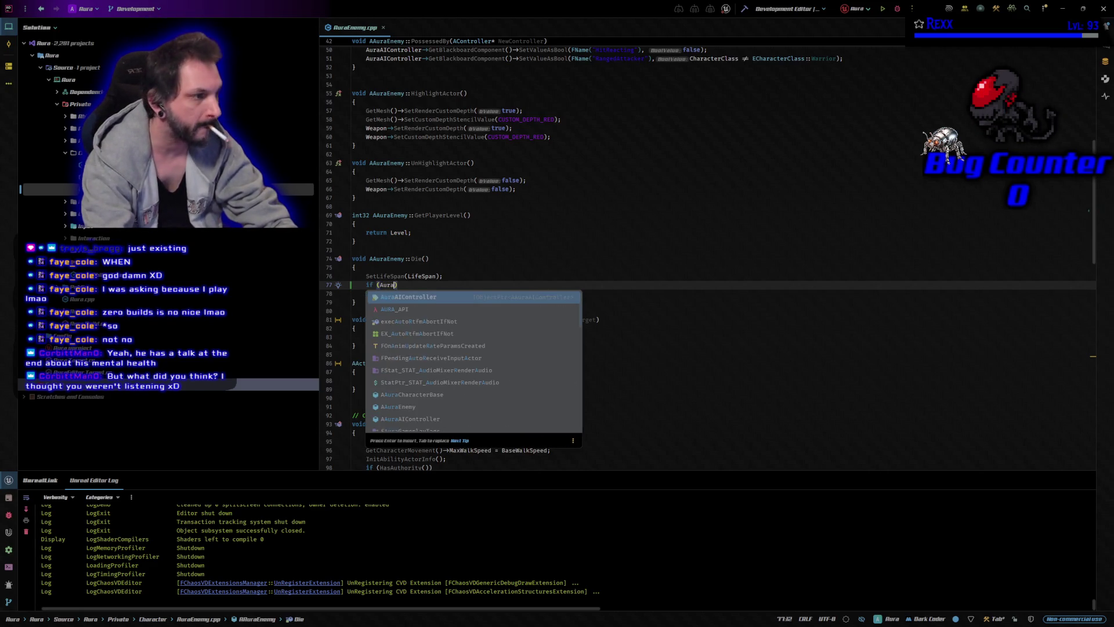
pyautogui.press('Return')
pyautogui.write(') ')
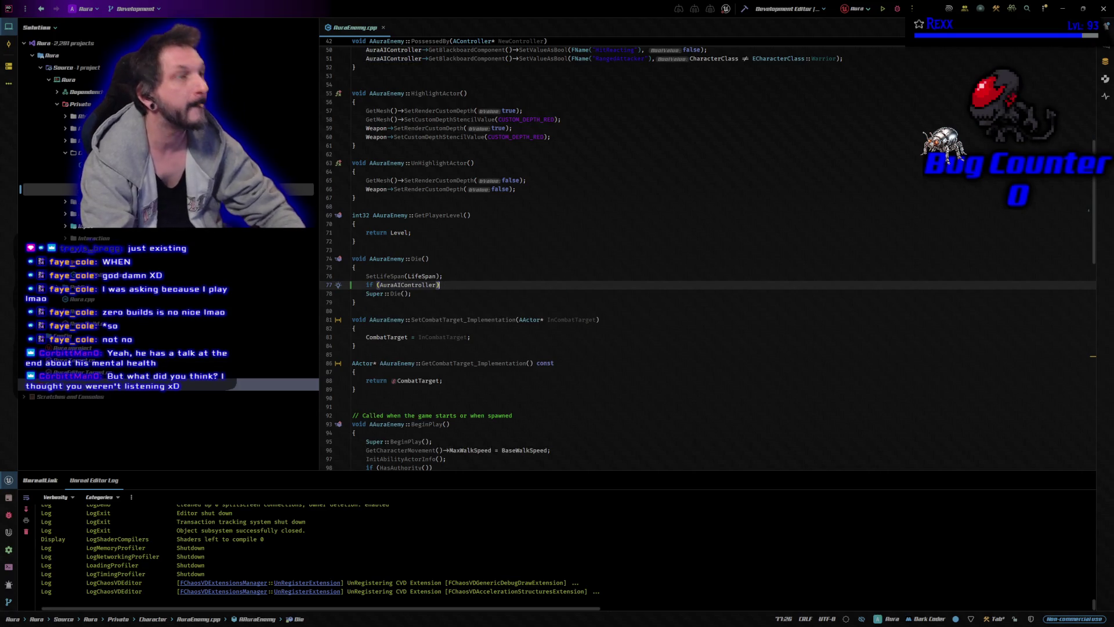
pyautogui.write('Aura')
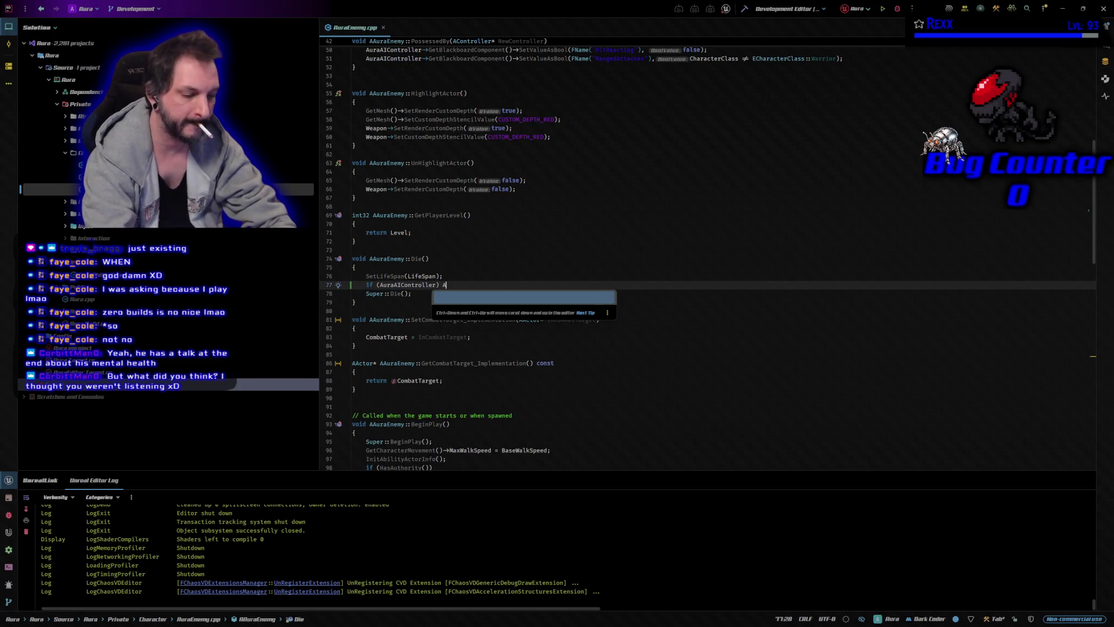
pyautogui.press('Return')
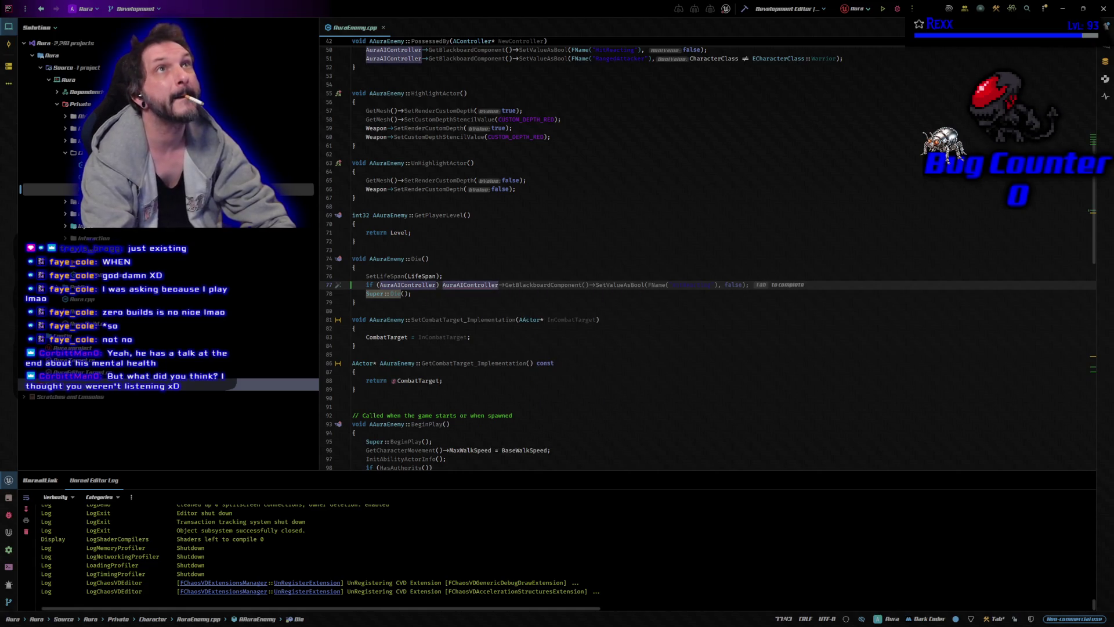
pyautogui.write('->')
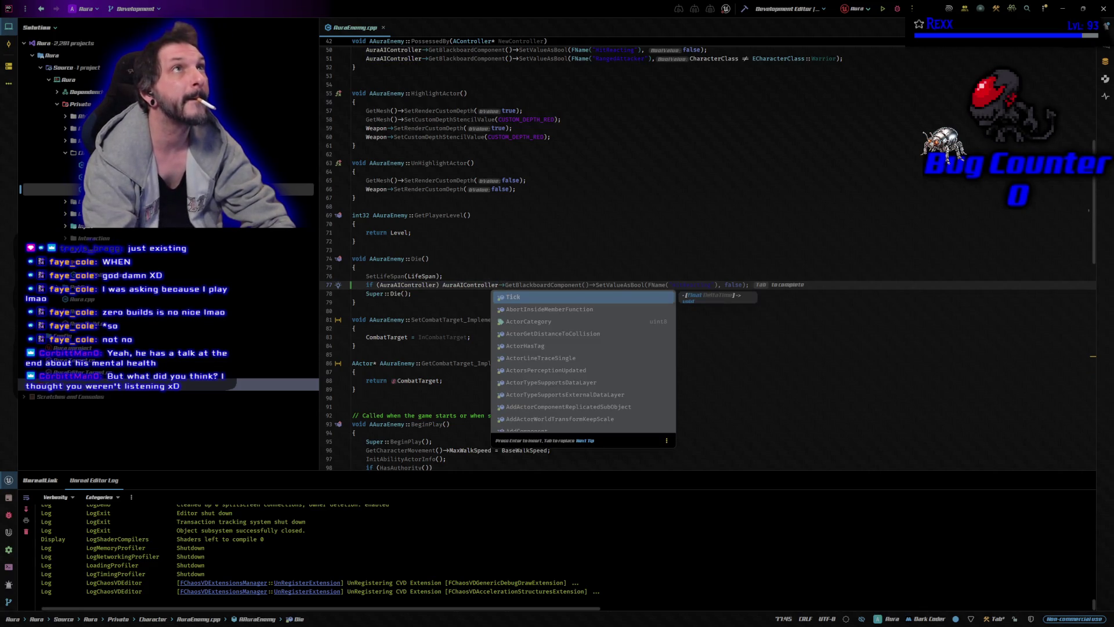
pyautogui.press('Tab')
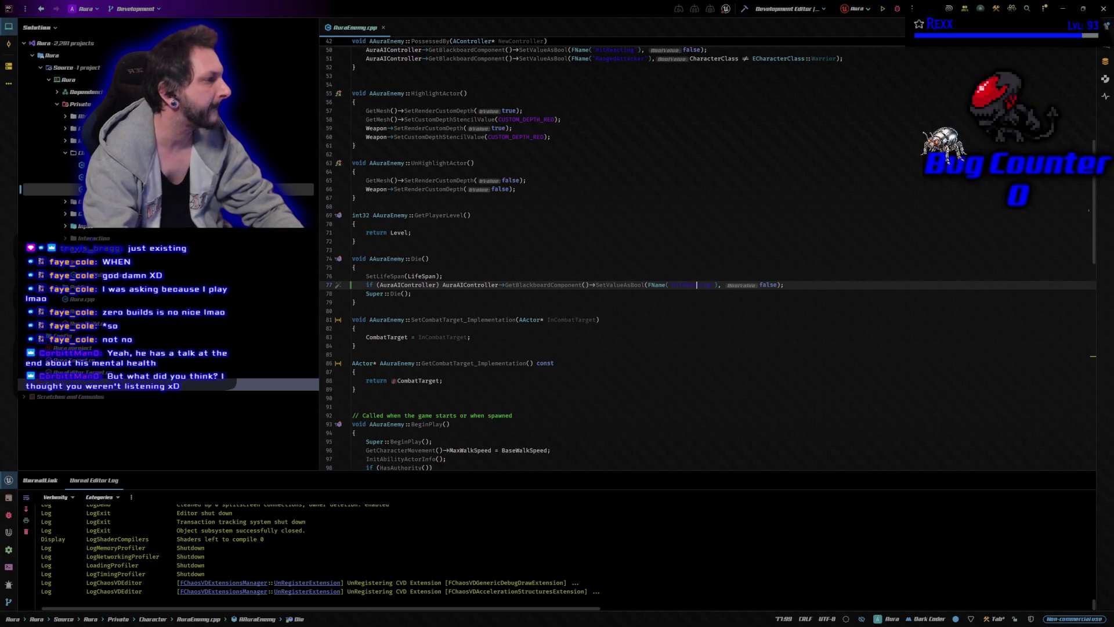
# Change the SetValueAsBool key to 'Dead' and the value to true, then build the project
pyautogui.hotkey('ctrl', 'shift', 'Left')
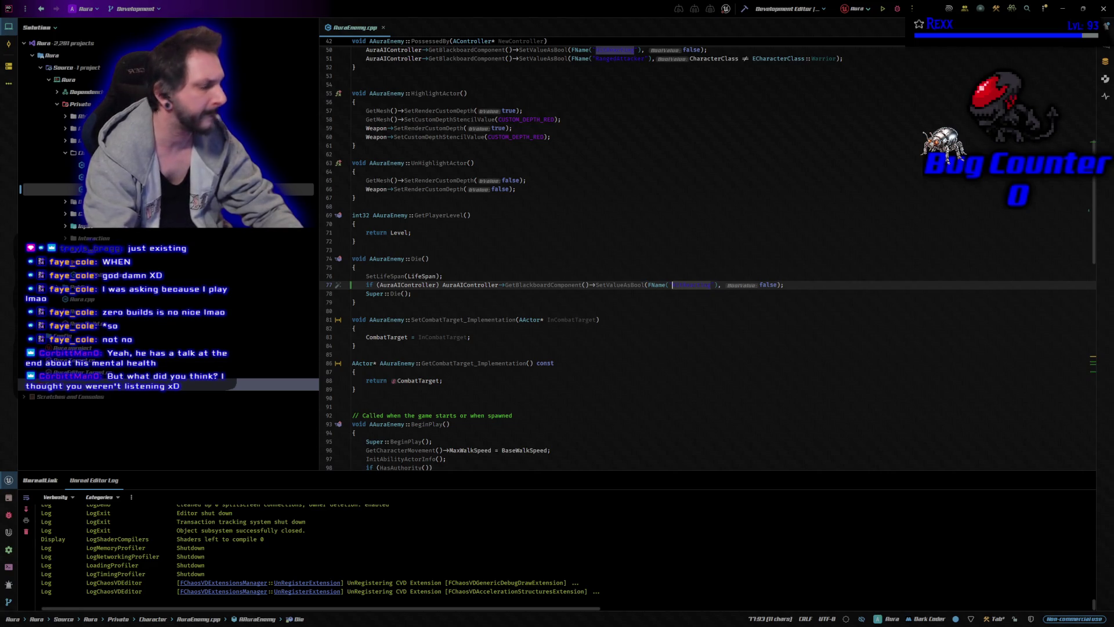
pyautogui.write('Dead')
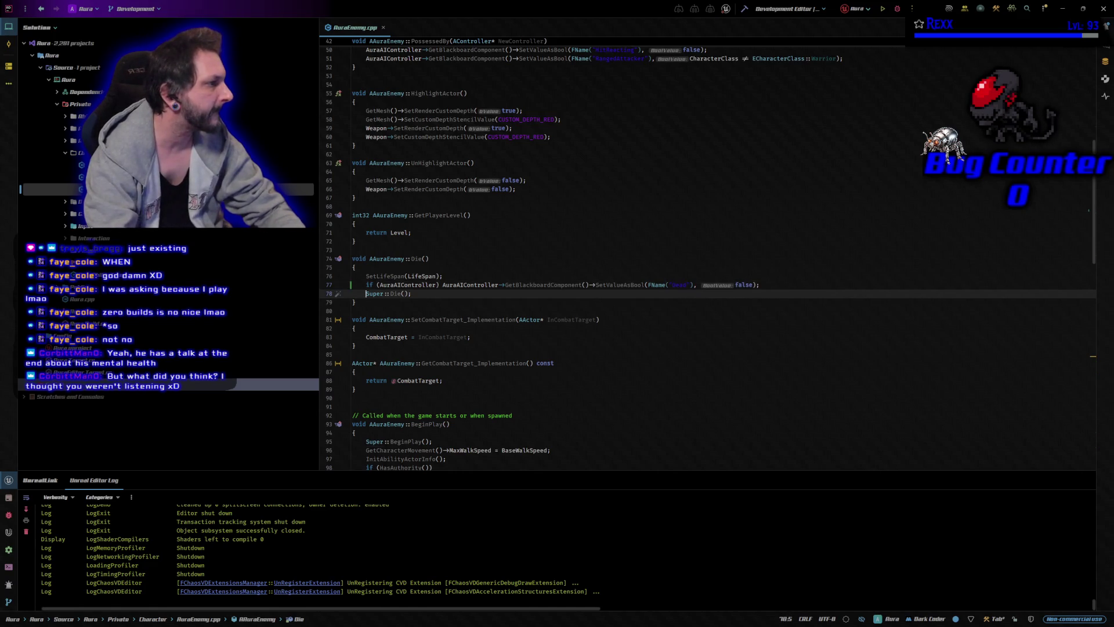
pyautogui.click(753, 285)
pyautogui.hotkey('ctrl', 'shift', 'Left')
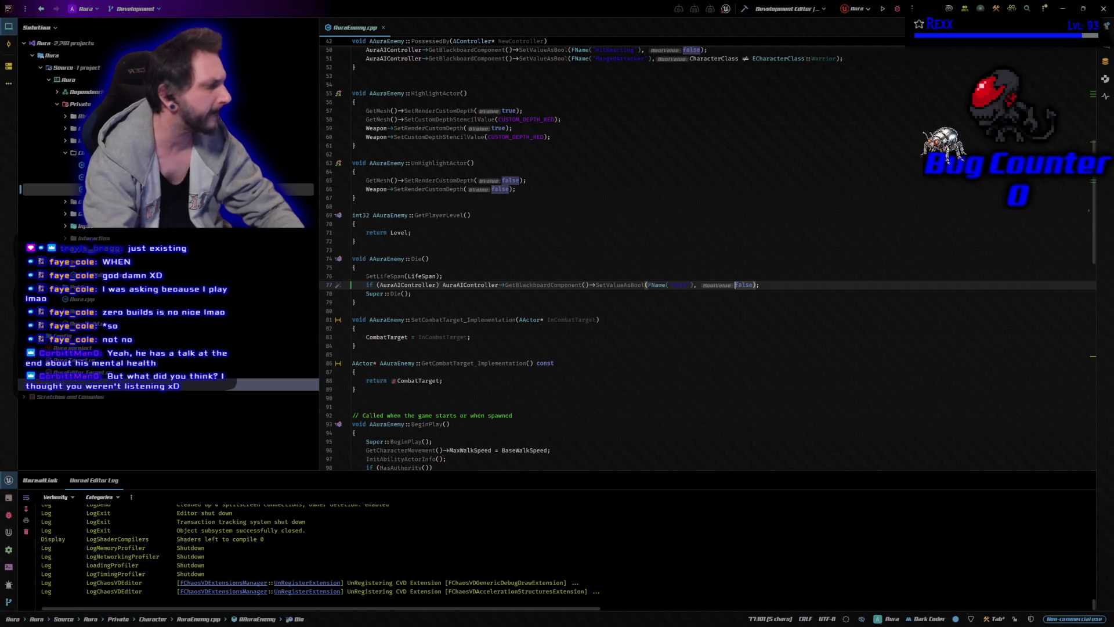
pyautogui.write('true')
pyautogui.click(742, 285)
pyautogui.click(751, 285)
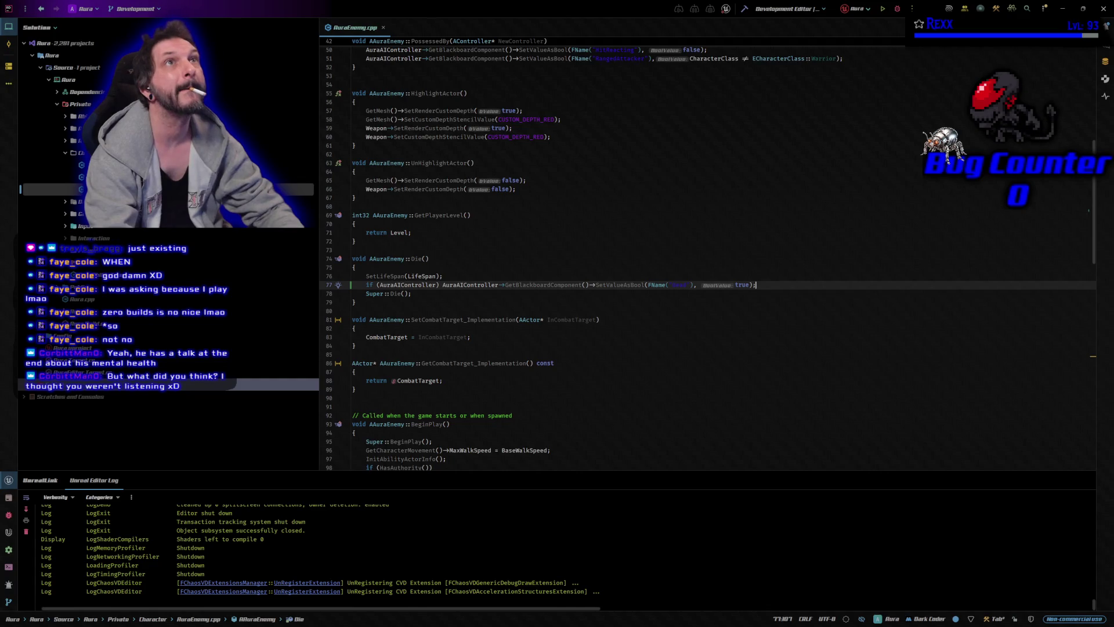
pyautogui.click(663, 285)
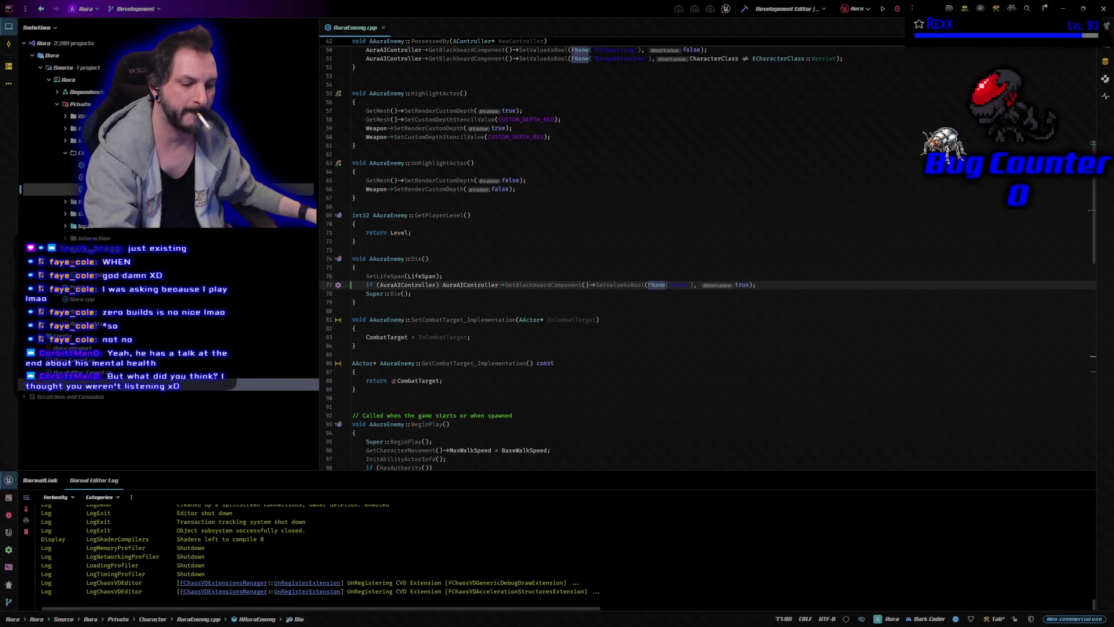
pyautogui.hotkey('ctrl', 'shift', 'b')
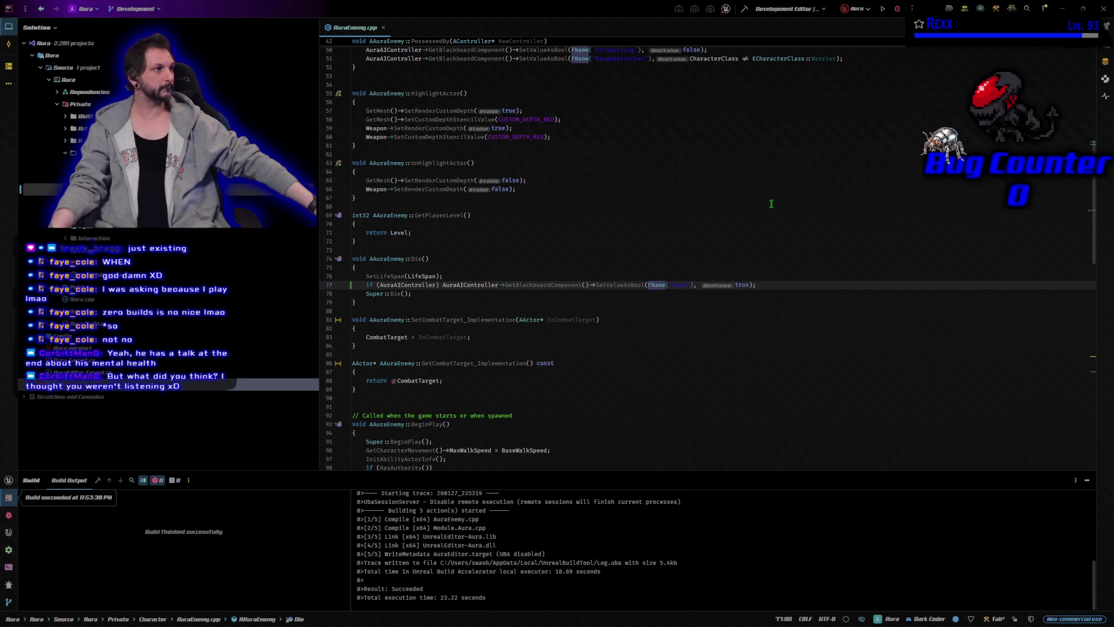
# Once the build succeeds, launch Unreal Editor from Rider with the debugger attached
pyautogui.click(897, 10)
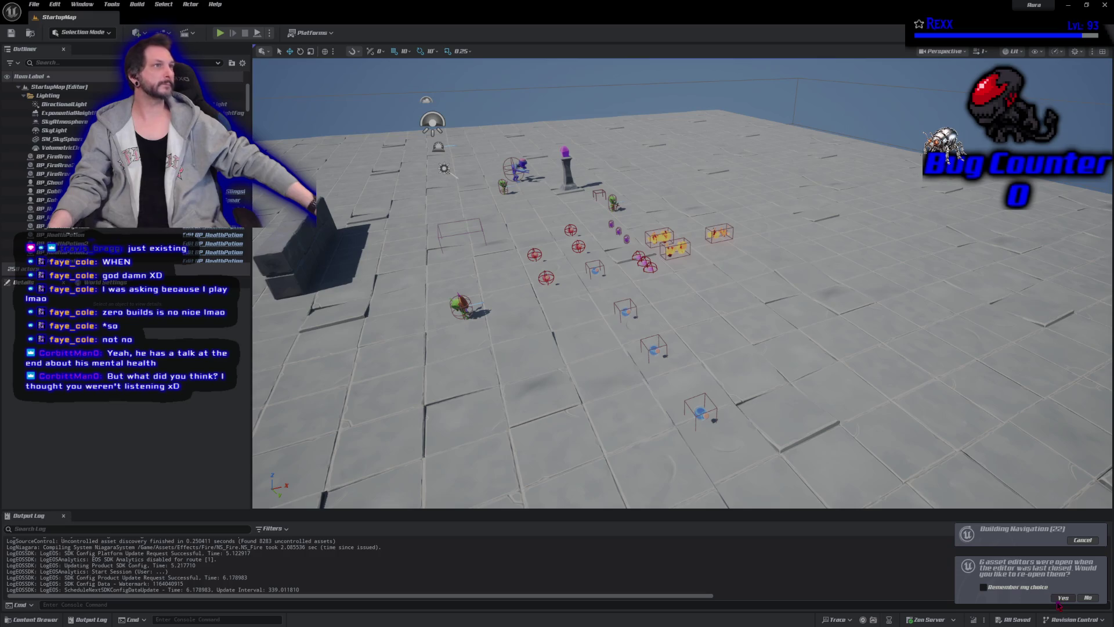
# Close the six reopened Shaman and Goblin asset editors, keeping StartupMap, and clear the Output Log
pyautogui.click(1063, 597)
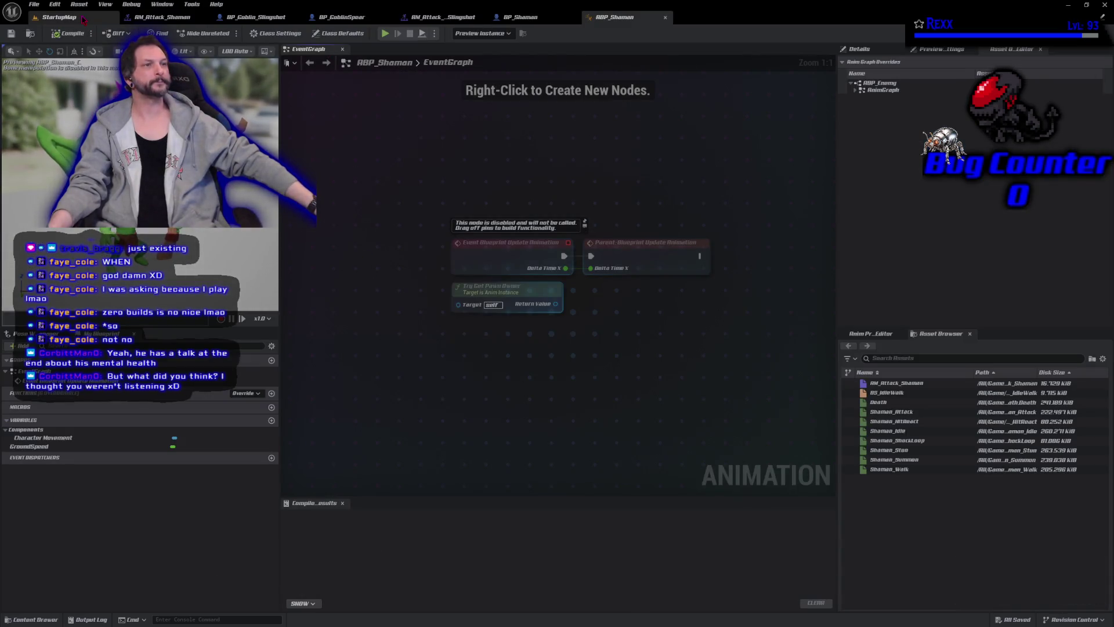
pyautogui.click(59, 17)
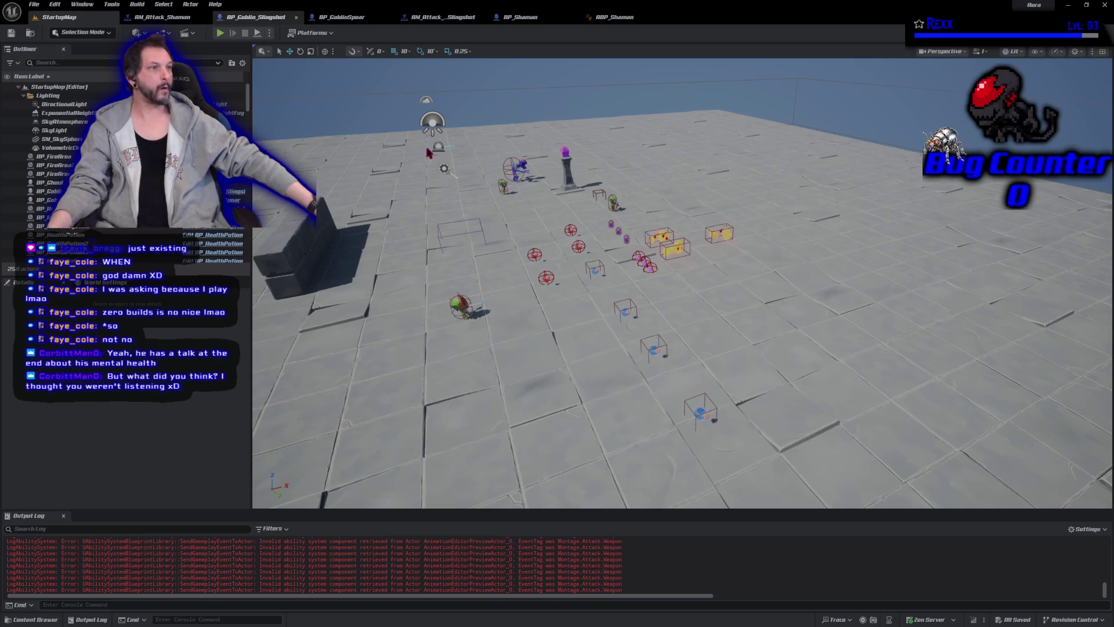
pyautogui.middleClick(453, 18)
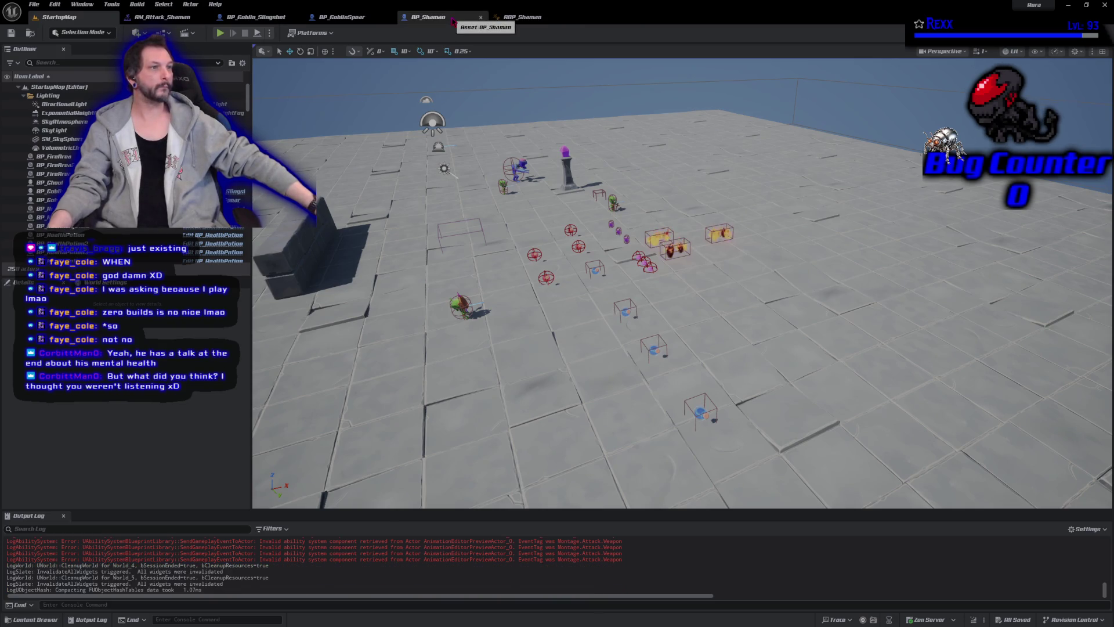
pyautogui.middleClick(453, 20)
pyautogui.middleClick(453, 19)
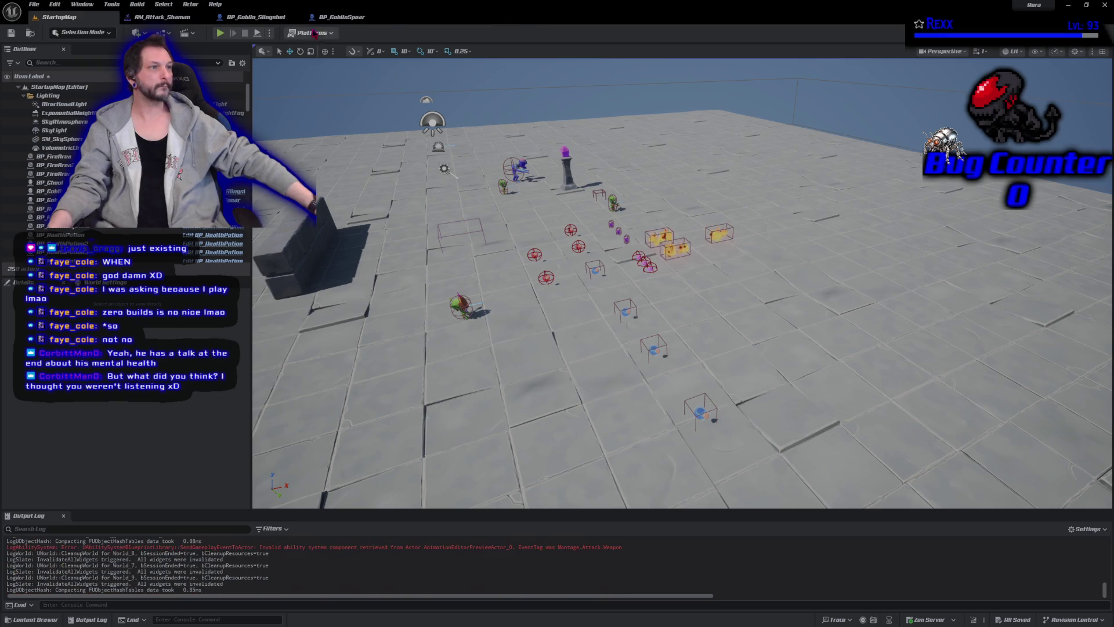
pyautogui.middleClick(360, 17)
pyautogui.middleClick(216, 20)
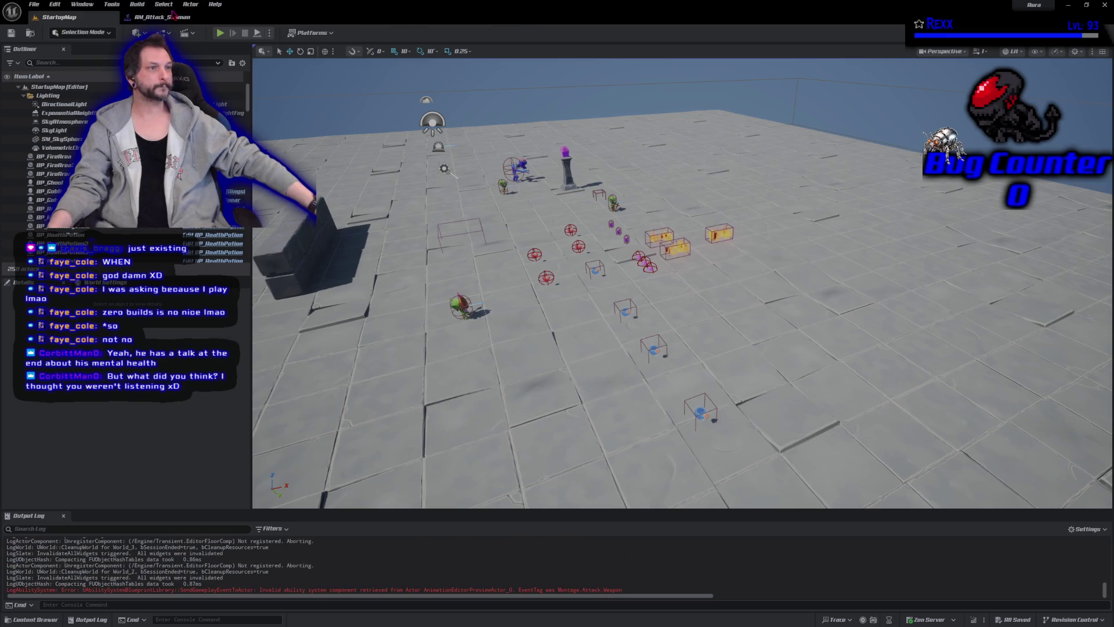
pyautogui.middleClick(212, 21)
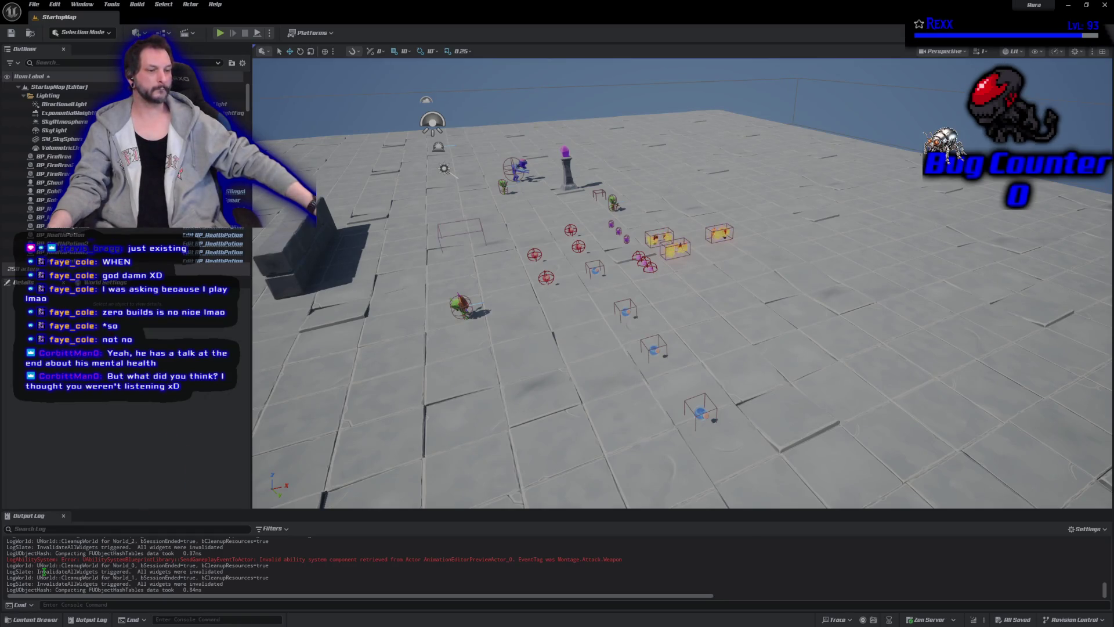
pyautogui.rightClick(984, 578)
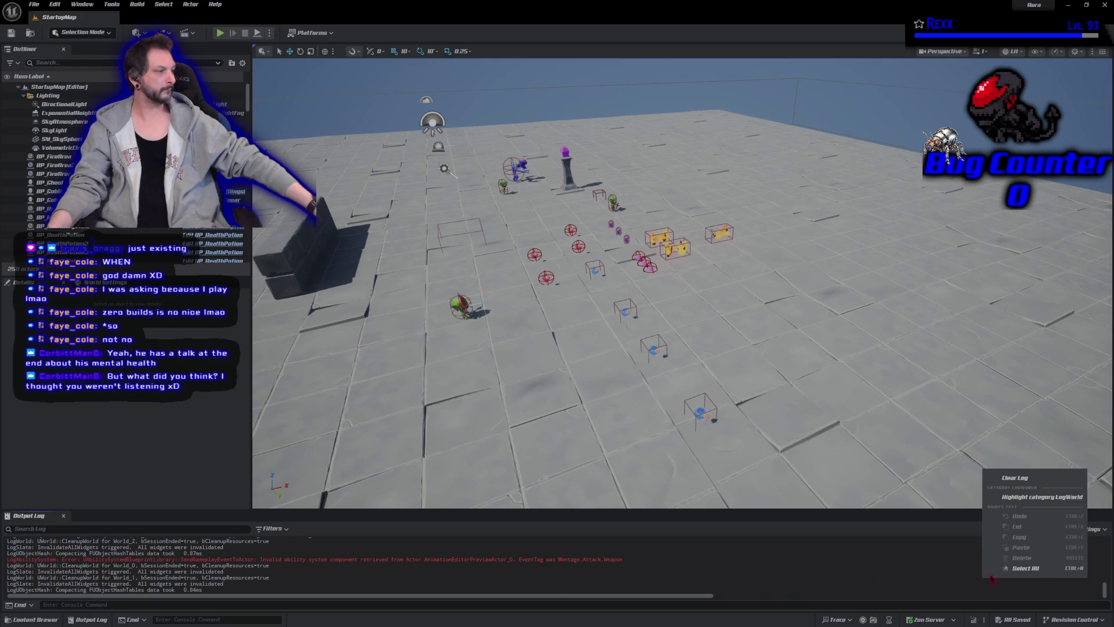
pyautogui.click(1015, 477)
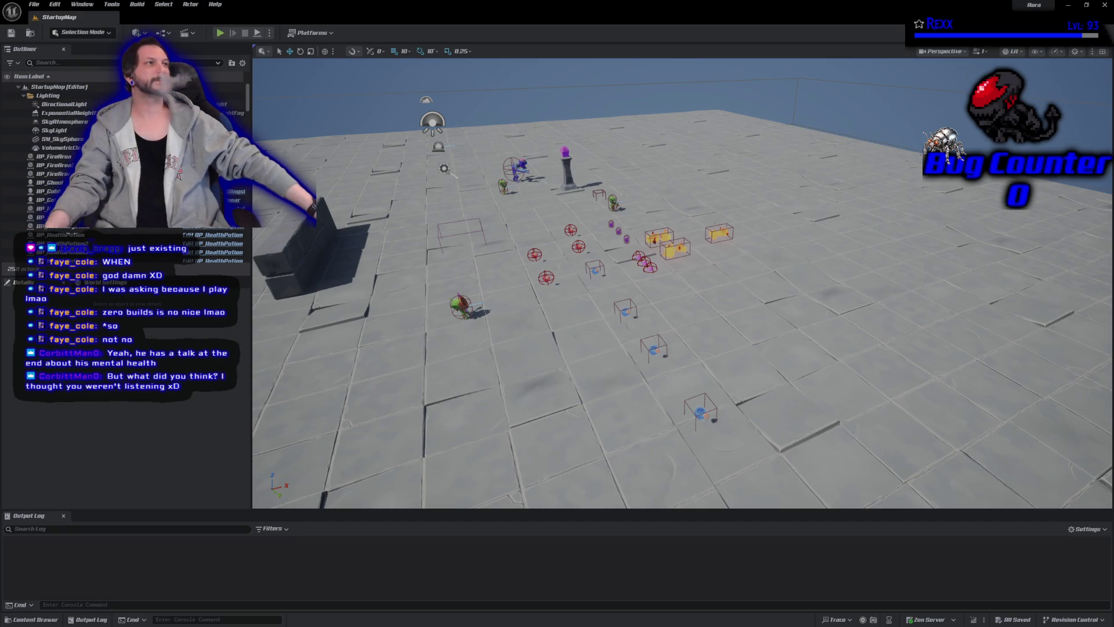
# Open BT_EnemyBehaviorTree from Blueprints > AI > BehaviorTree, then switch to BB_EnemyBlackboard
pyautogui.click(35, 619)
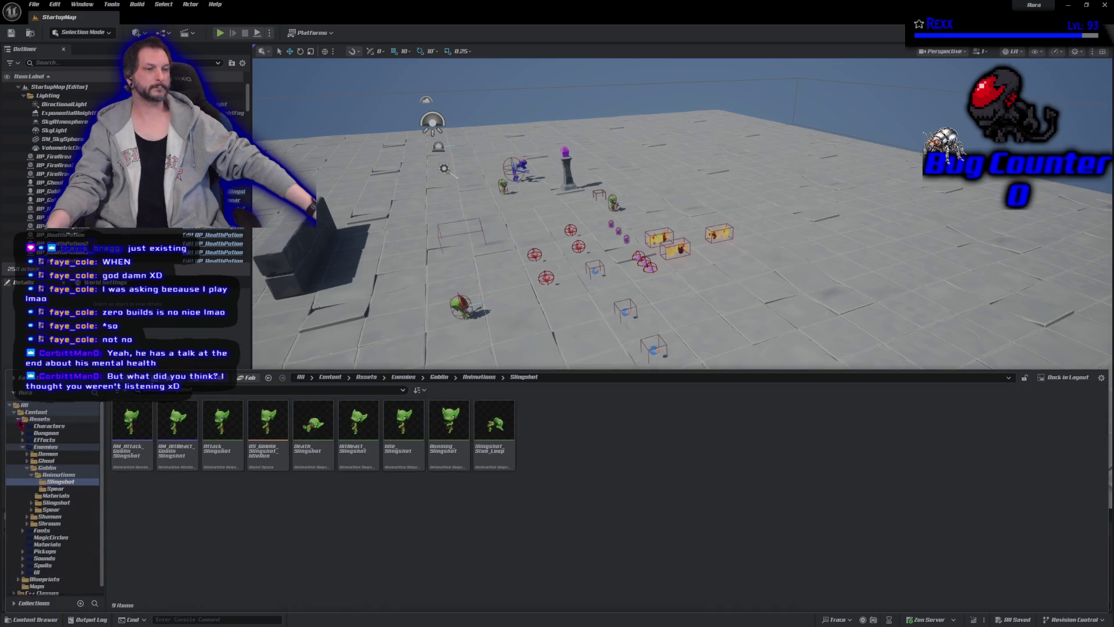
pyautogui.doubleClick(40, 418)
pyautogui.click(41, 433)
pyautogui.click(39, 418)
pyautogui.click(44, 426)
pyautogui.doubleClick(228, 459)
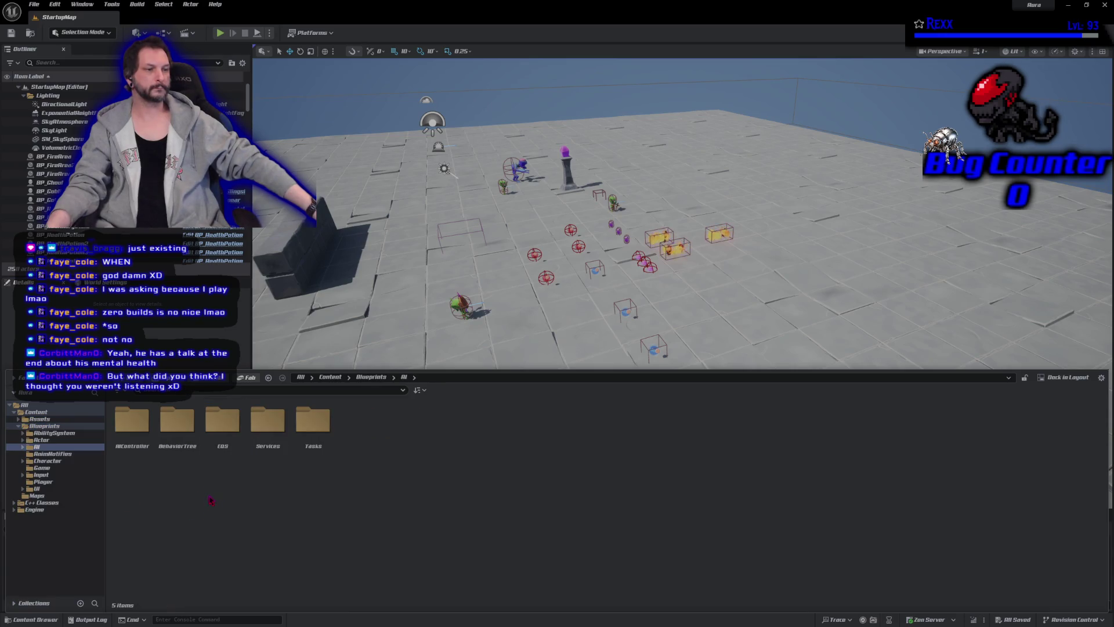
pyautogui.doubleClick(178, 461)
pyautogui.doubleClick(179, 441)
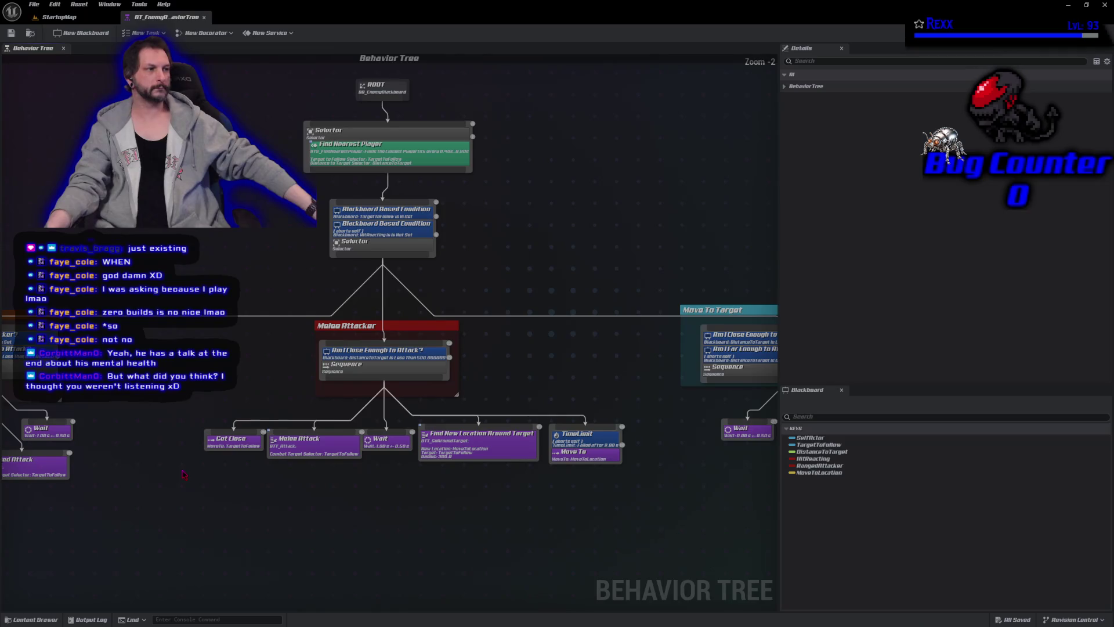
pyautogui.scroll(-2, 286, 378)
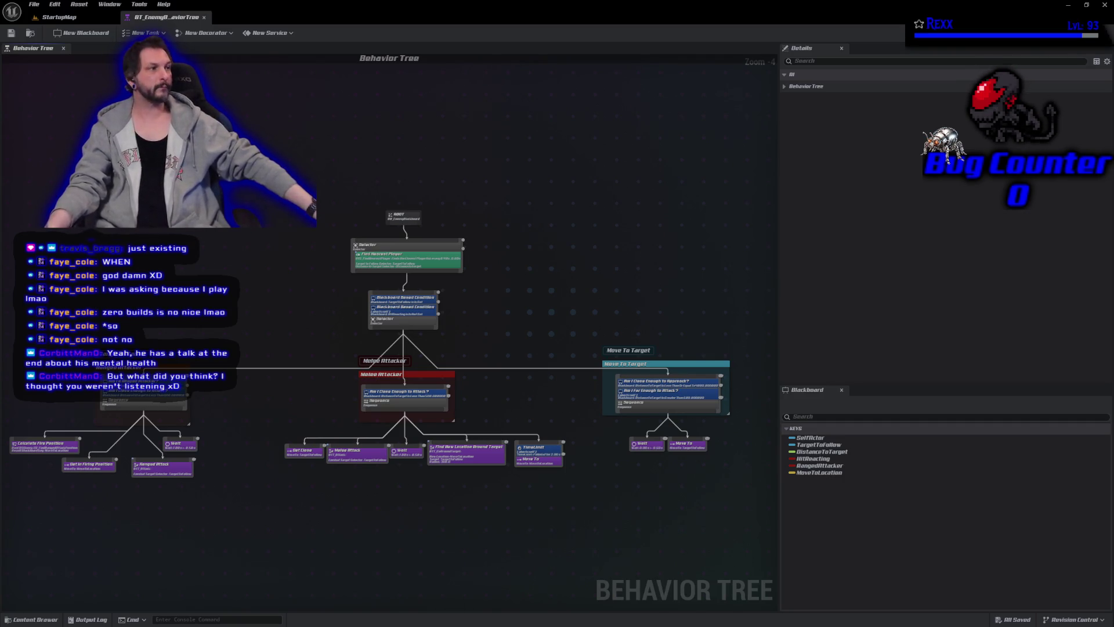
pyautogui.click(1096, 33)
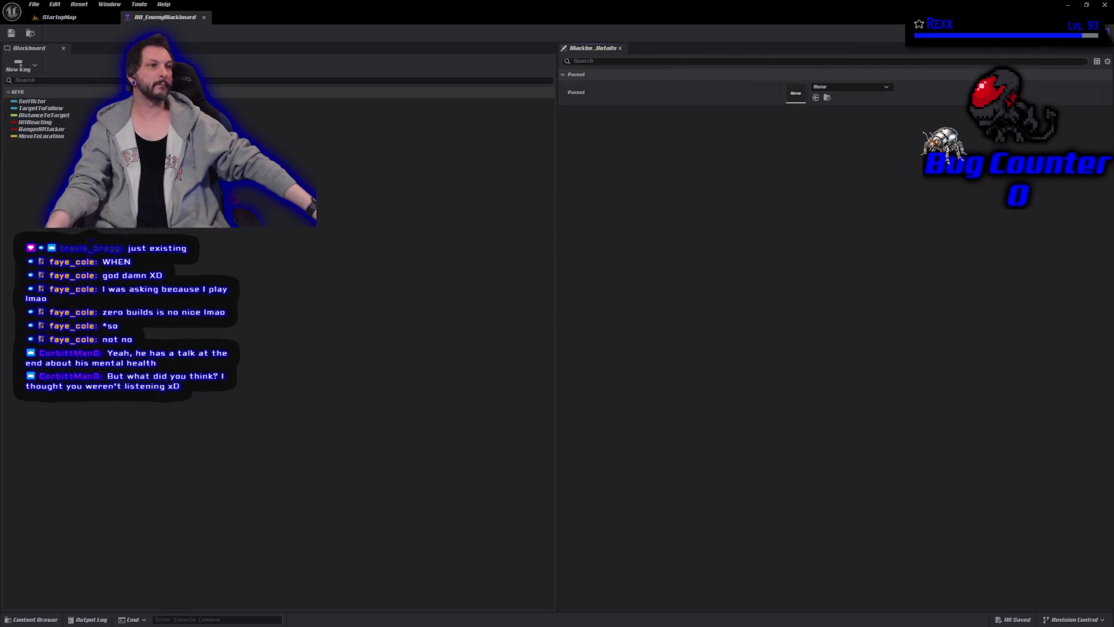
# Add a Bool key named 'Dead' to BB_EnemyBlackboard and save the asset
pyautogui.click(32, 68)
pyautogui.click(32, 87)
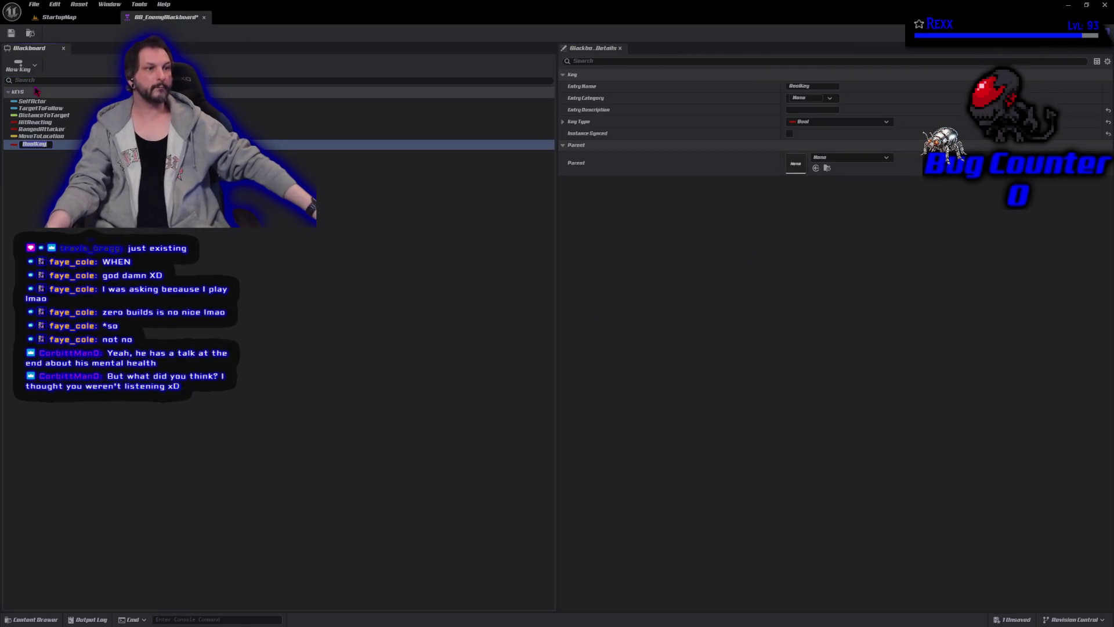
pyautogui.write('D')
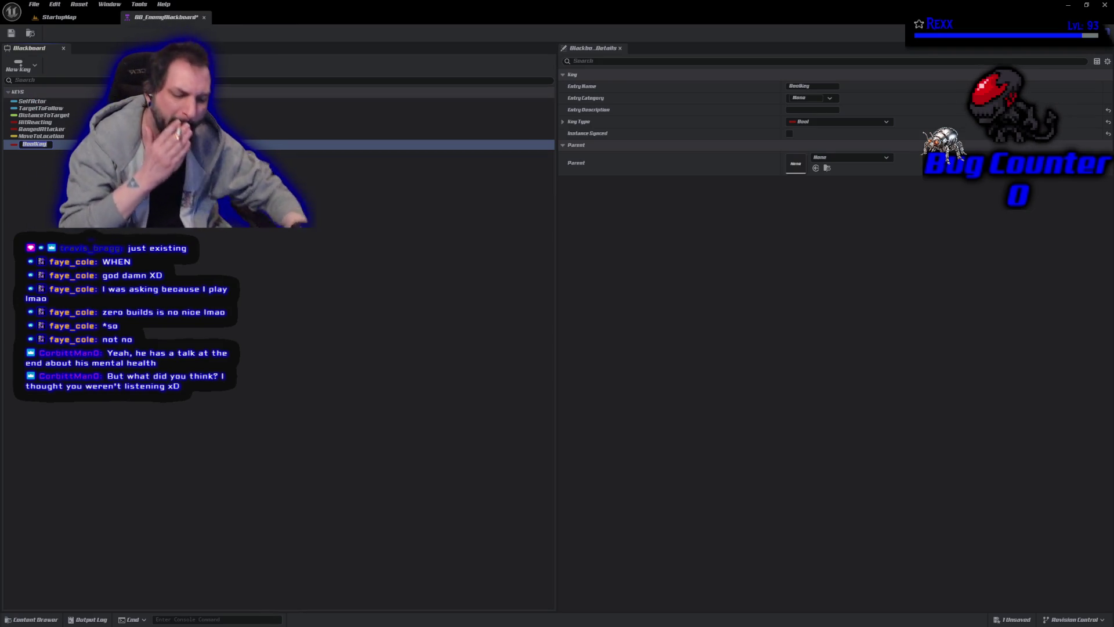
pyautogui.write('ead')
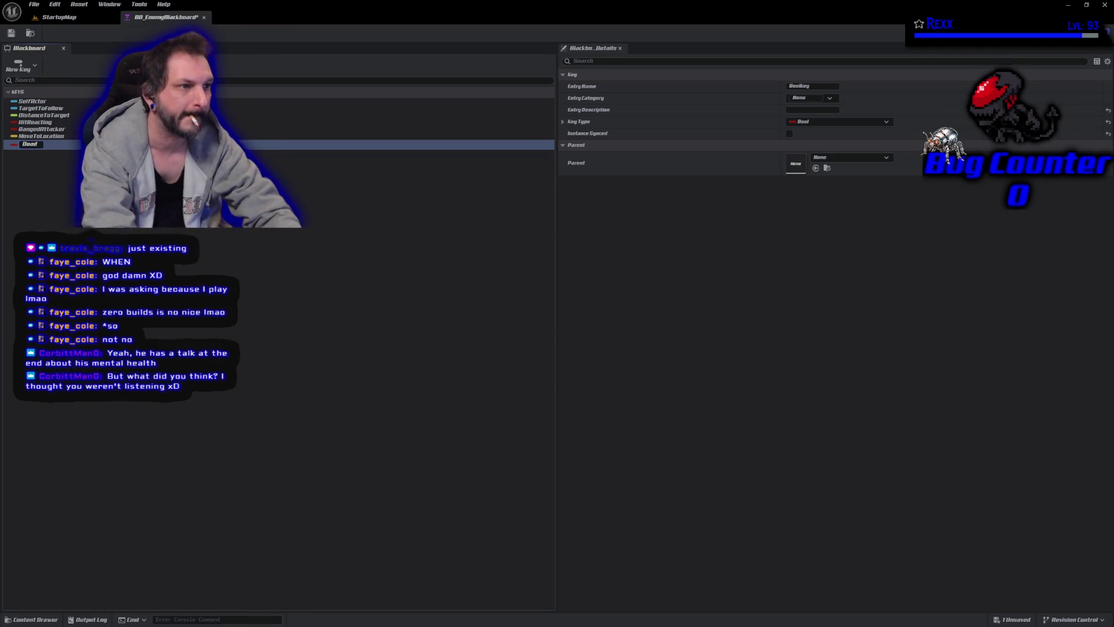
pyautogui.press('Return')
pyautogui.click(11, 33)
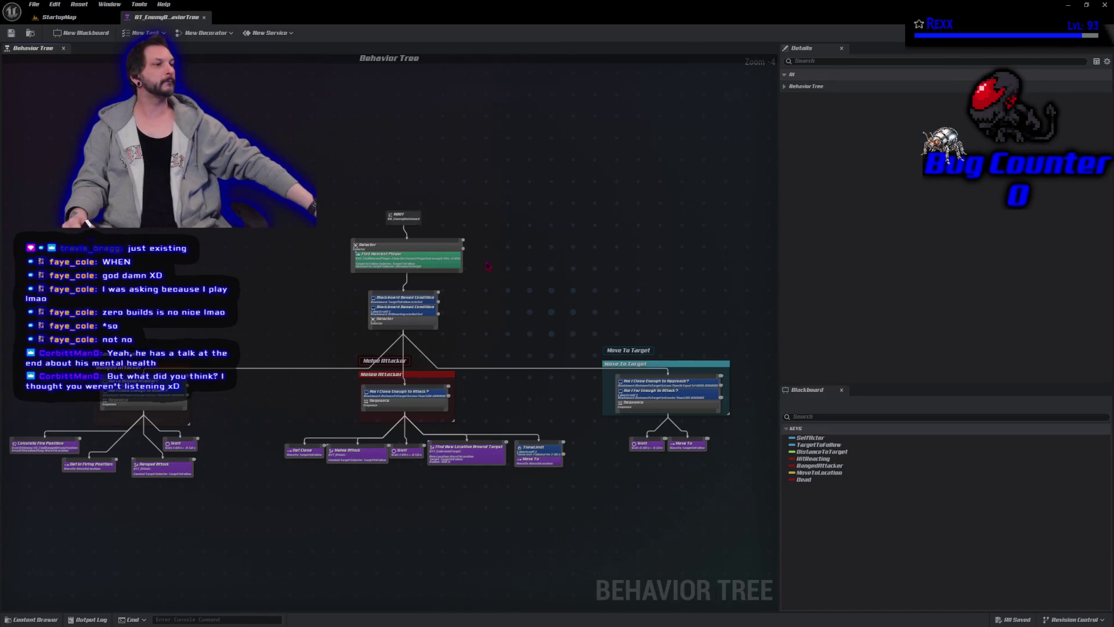
# Rename the selector's second blackboard condition to 'AM I NOT Hit Reacting?'
pyautogui.moveTo(481, 313); pyautogui.dragTo(528, 243)
pyautogui.scroll(5, 528, 243)
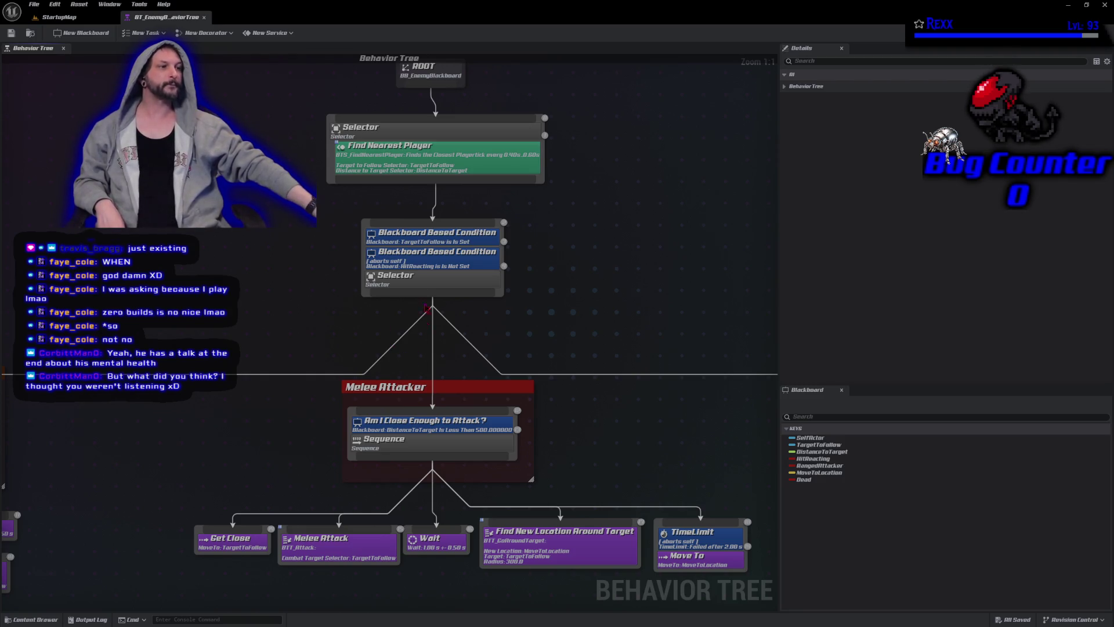
pyautogui.click(420, 260)
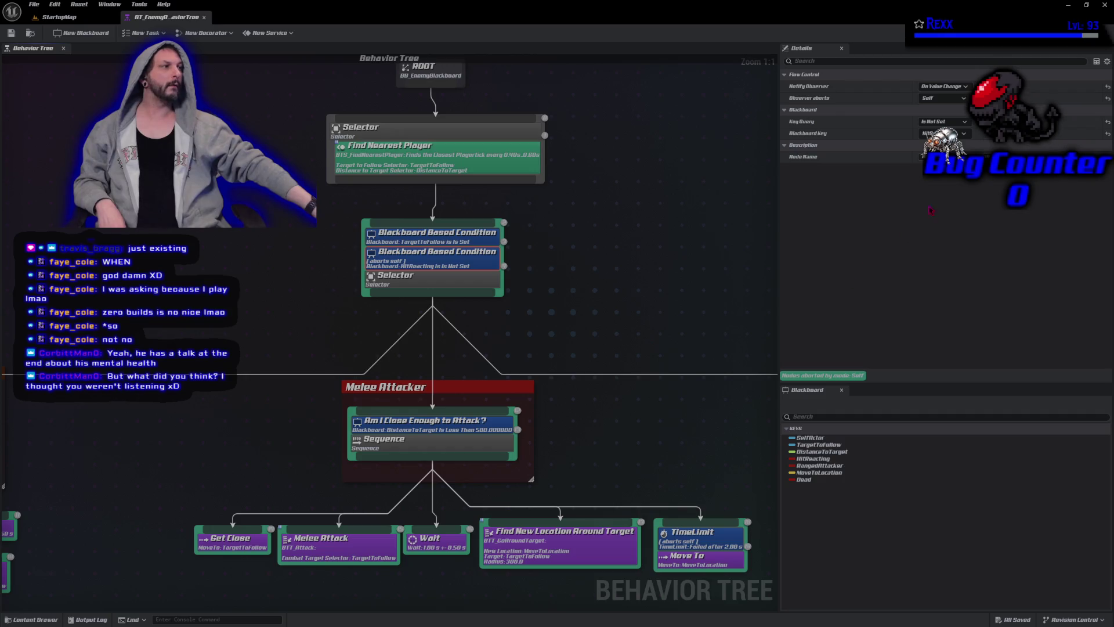
pyautogui.click(940, 157)
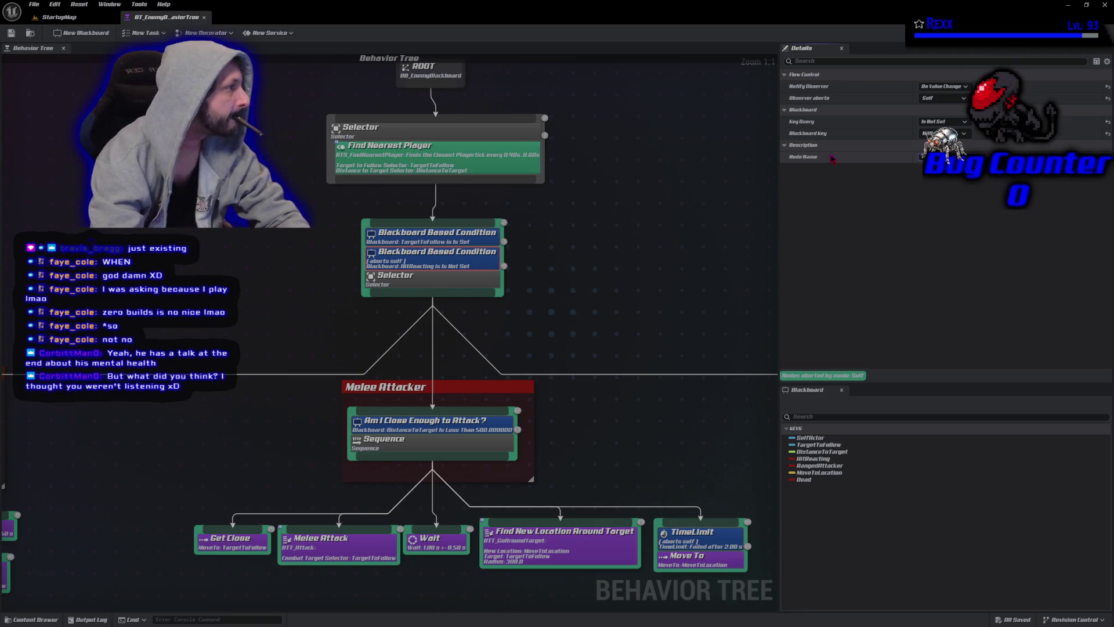
pyautogui.press('Return')
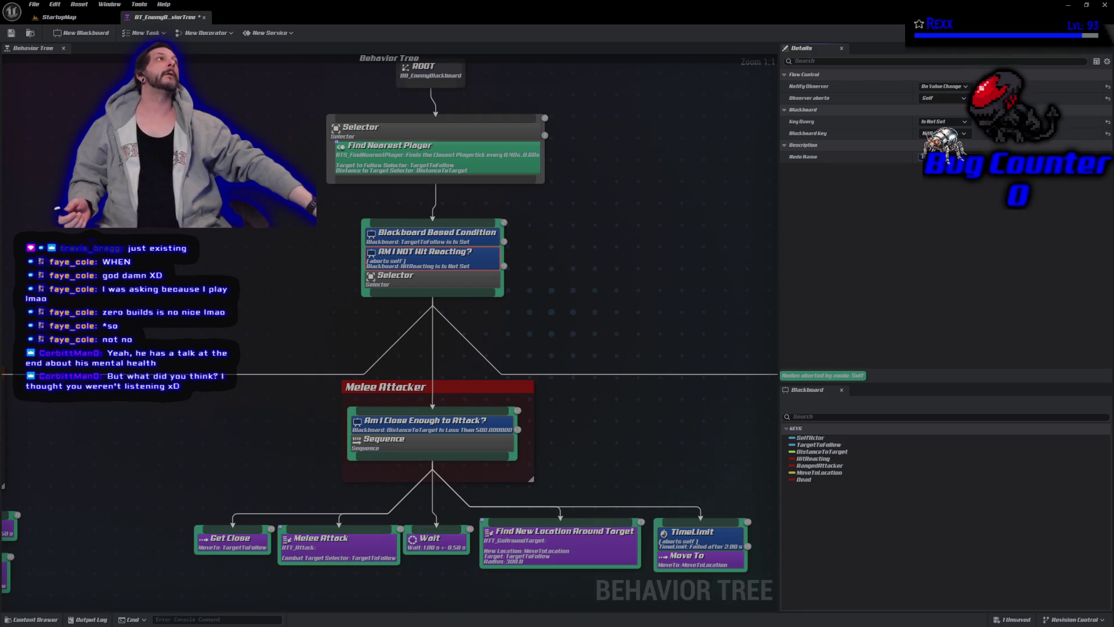
# Rename the TargetToFollow condition decorator to 'DO I have a Target?'
pyautogui.click(441, 231)
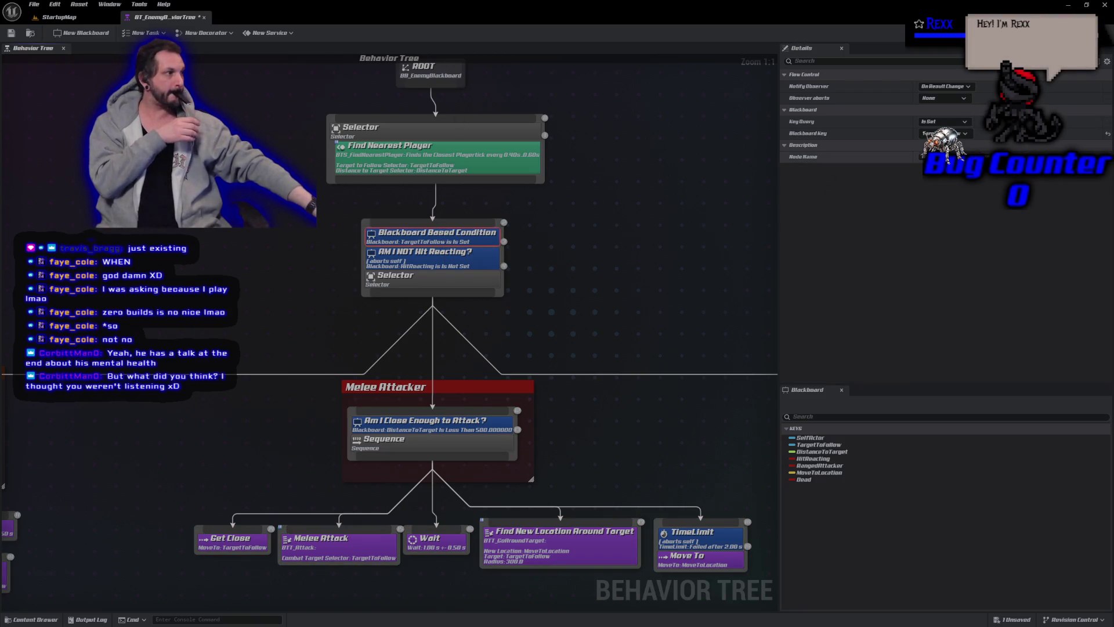
pyautogui.click(928, 156)
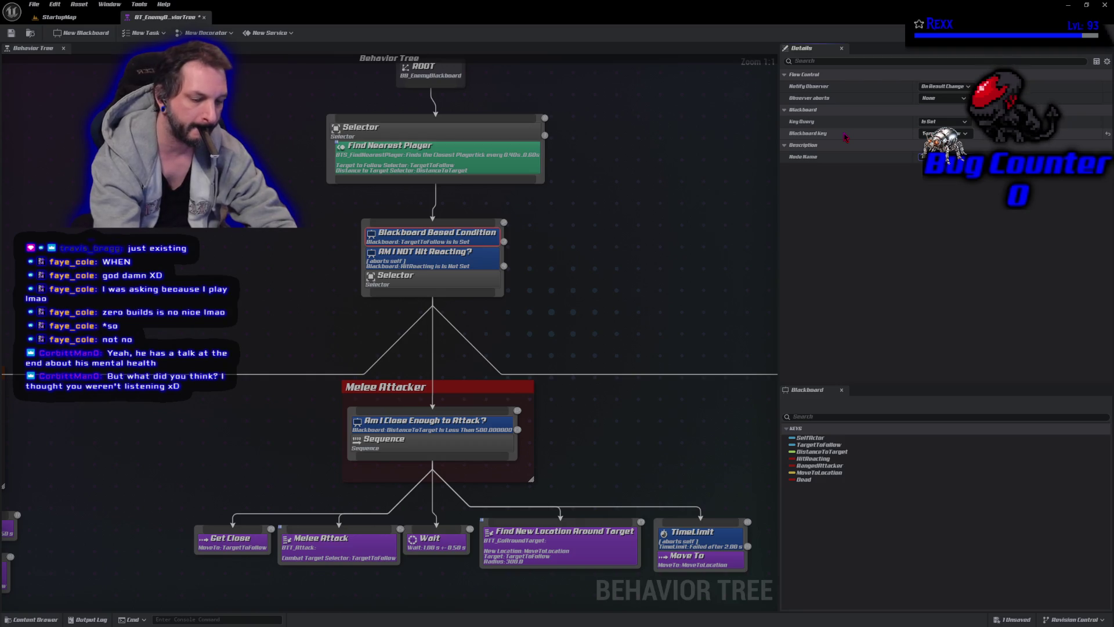
pyautogui.write('DO I have a Target?')
pyautogui.press('Return')
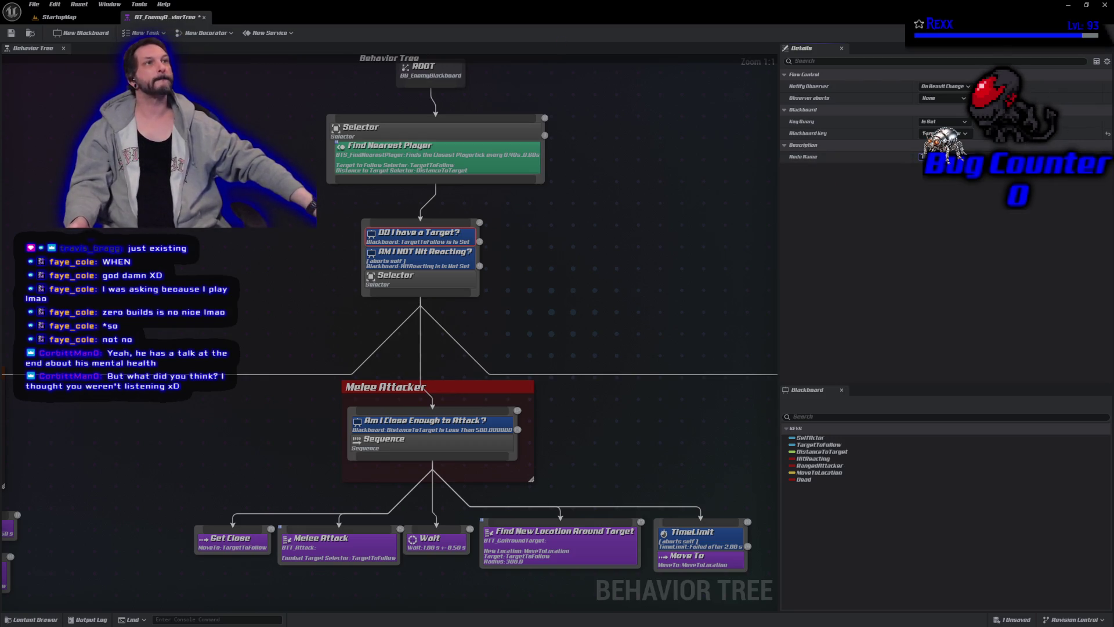
pyautogui.click(451, 281)
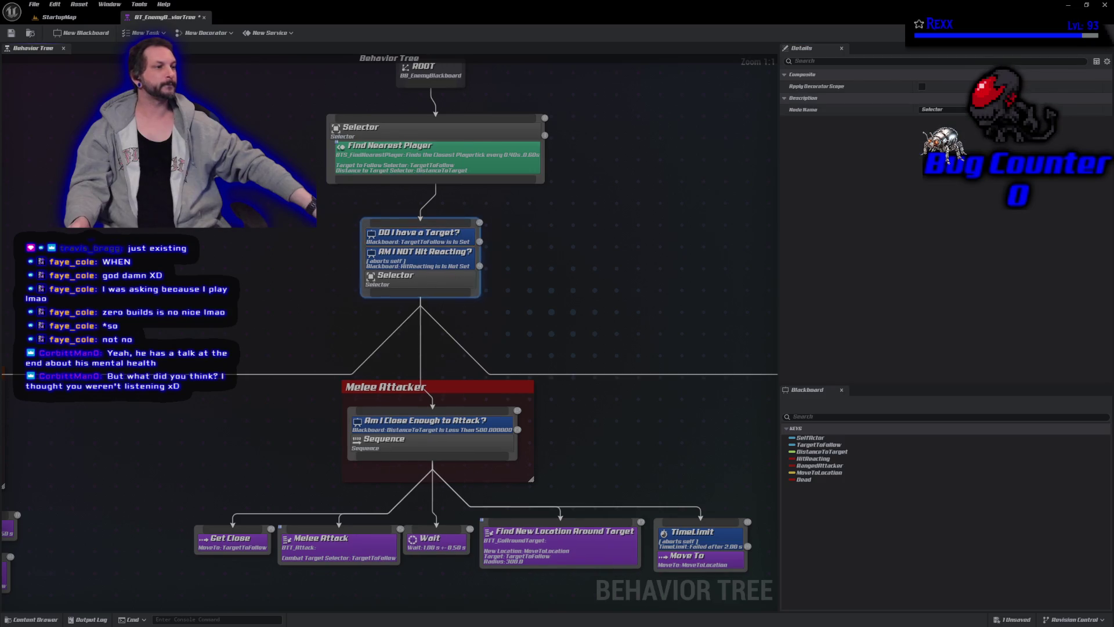
# Add a Blackboard Based Condition decorator to the Selector named 'AM I Alive?'
pyautogui.rightClick(450, 281)
pyautogui.moveTo(499, 392)
pyautogui.click(556, 408)
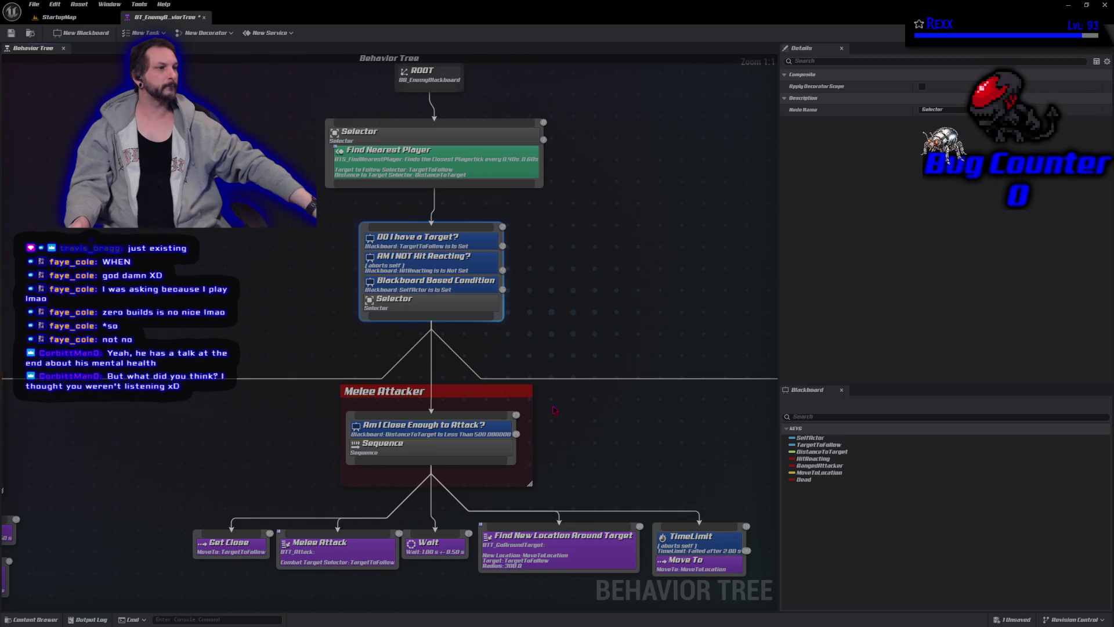
pyautogui.click(438, 285)
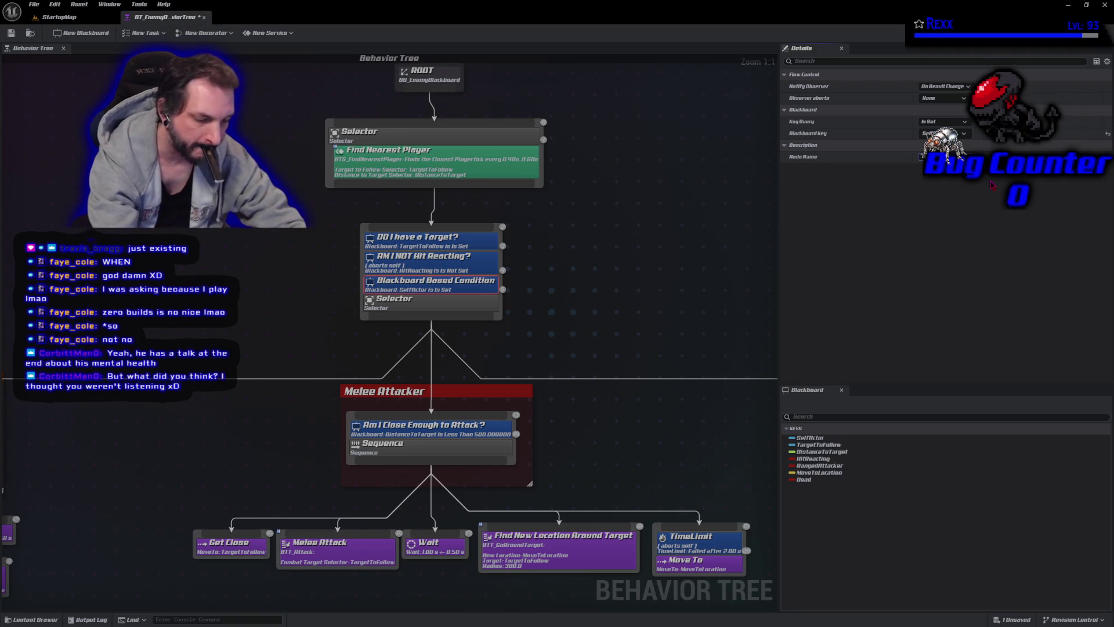
pyautogui.press('Return')
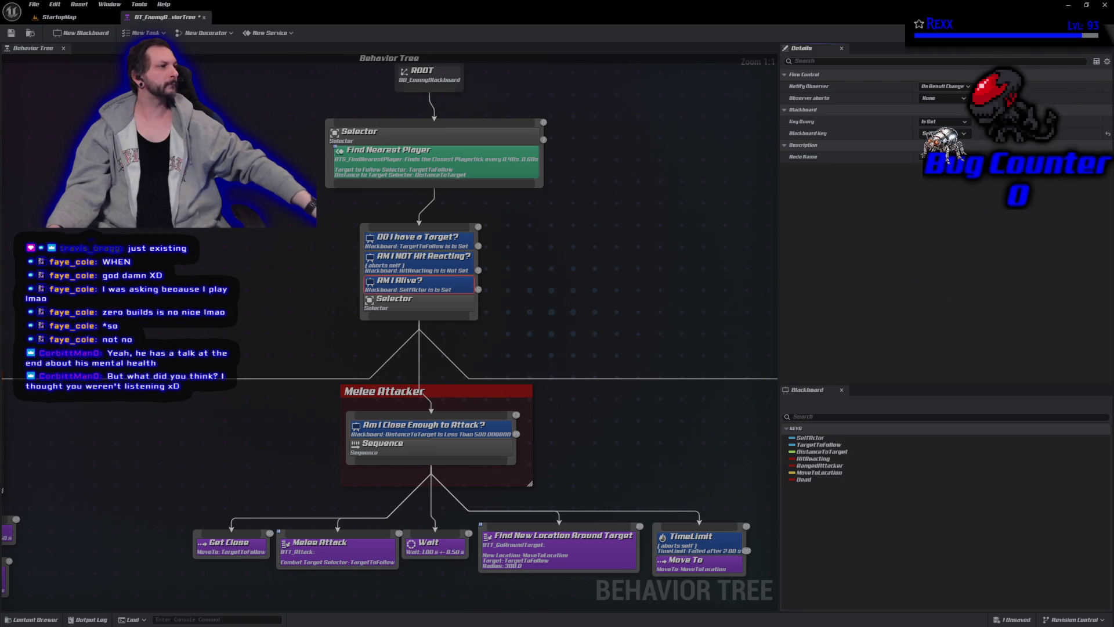
# Set the condition to key Dead, Is Not Set, notify On Value Change, and abort Both
pyautogui.click(943, 133)
pyautogui.click(937, 193)
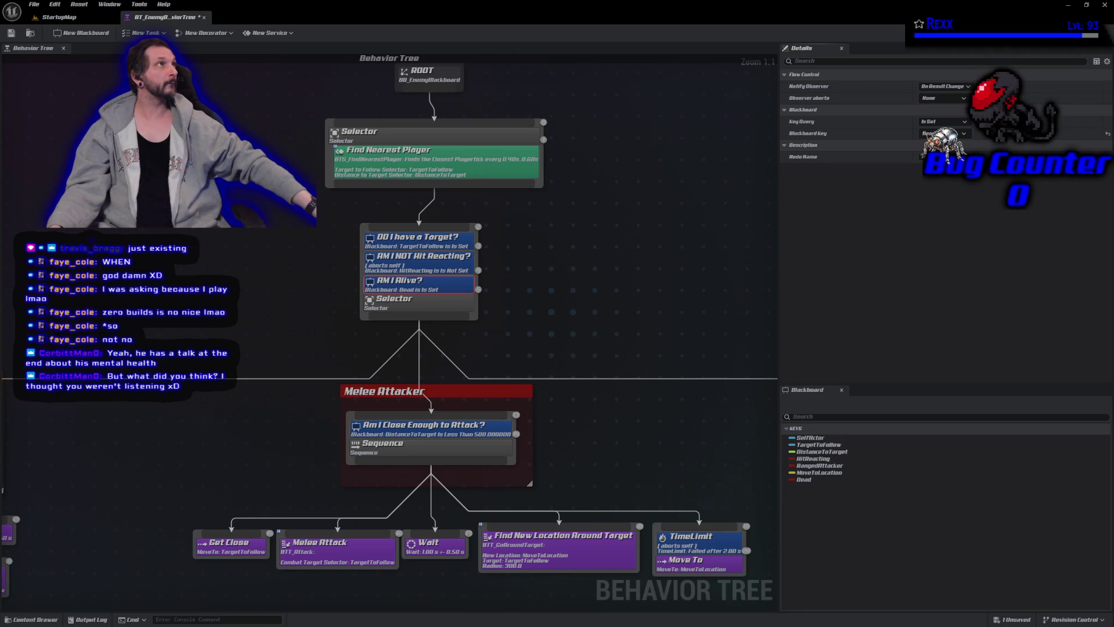
pyautogui.click(942, 121)
pyautogui.click(937, 141)
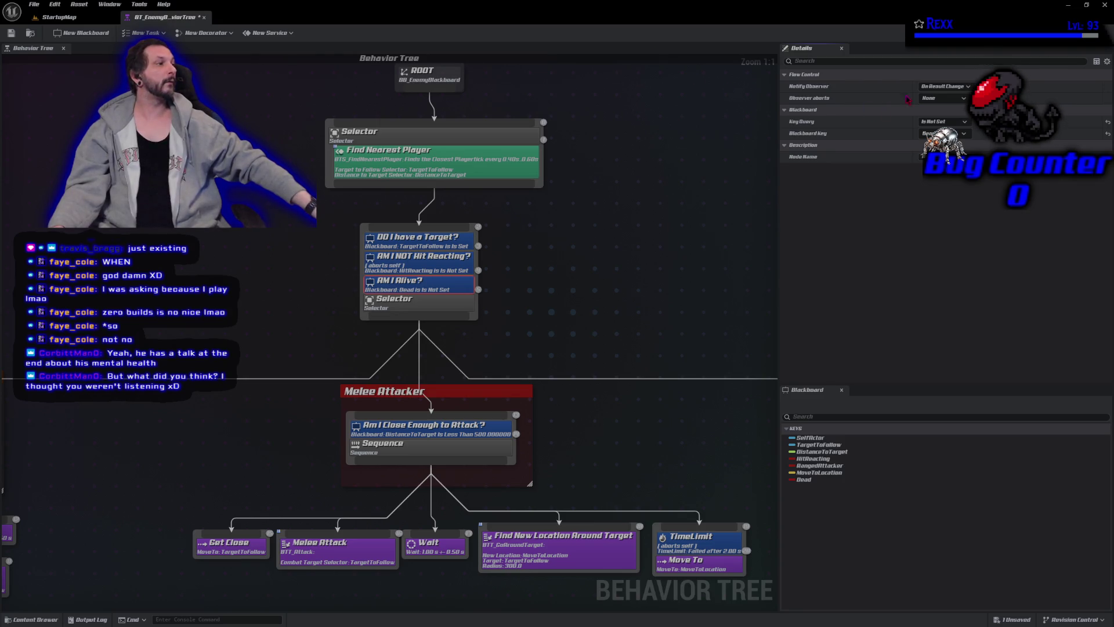
pyautogui.click(943, 86)
pyautogui.click(941, 94)
pyautogui.click(941, 98)
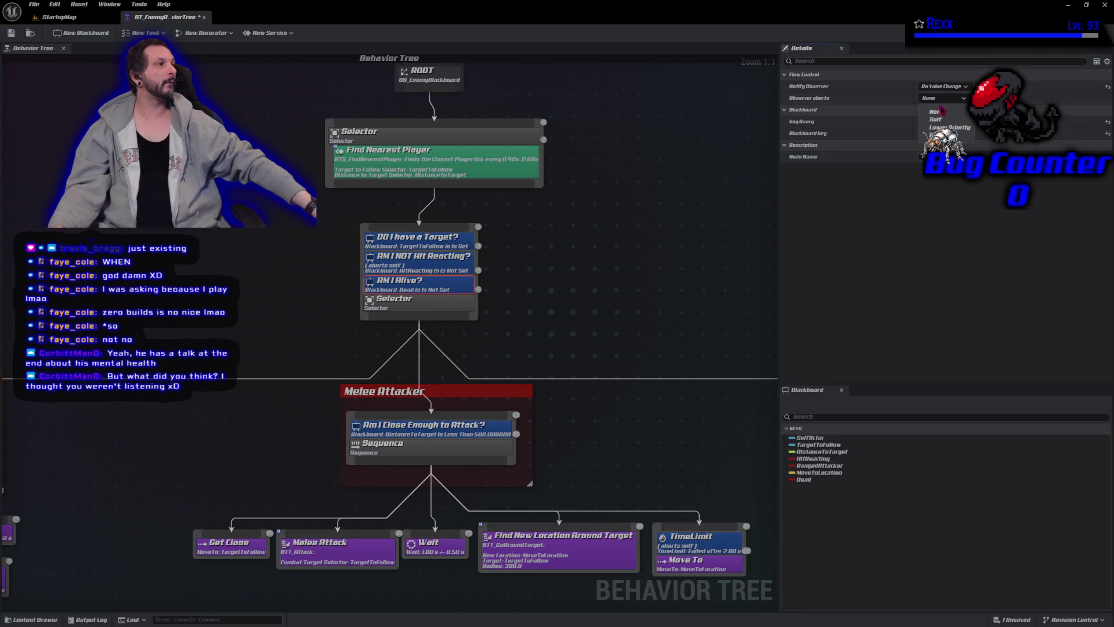
pyautogui.click(937, 135)
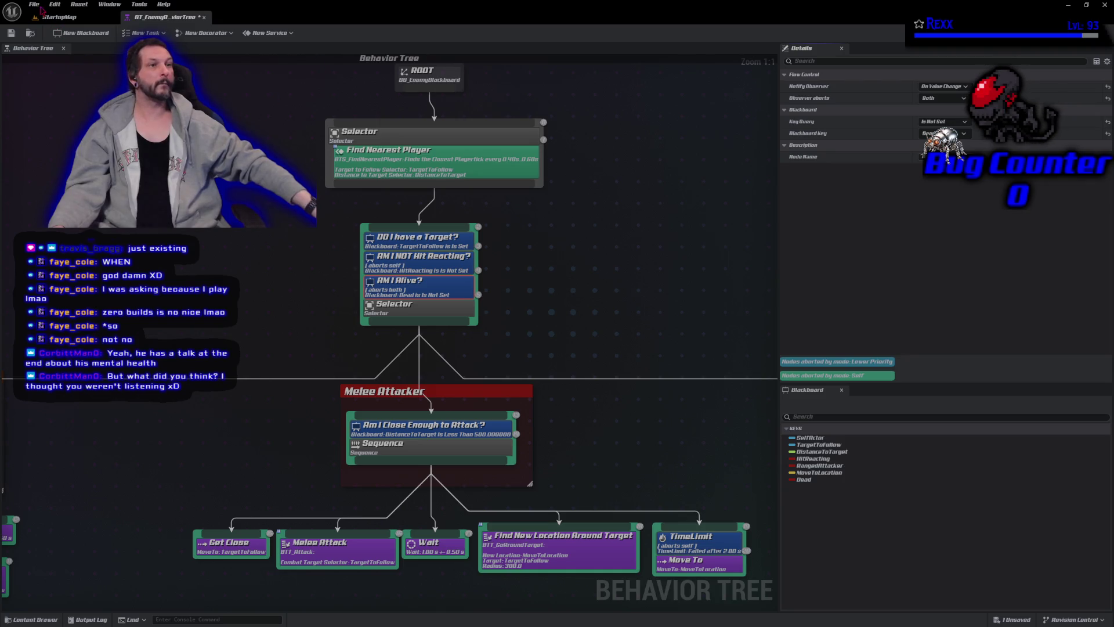
# Save the behavior tree and minimize Unreal Editor to return to Rider
pyautogui.click(35, 5)
pyautogui.click(56, 53)
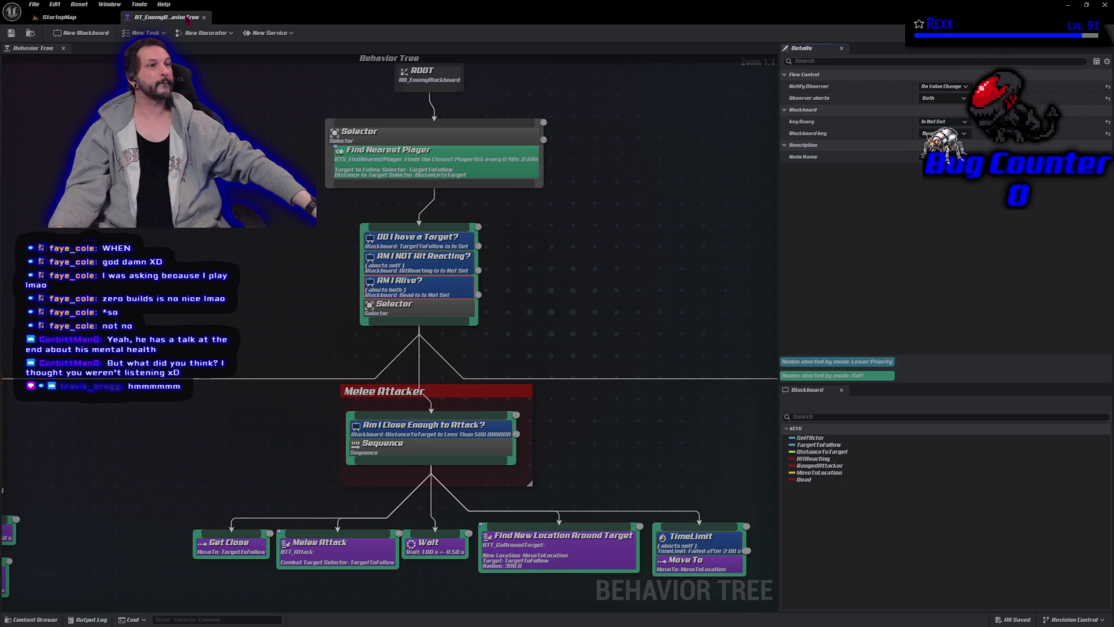
pyautogui.click(1068, 5)
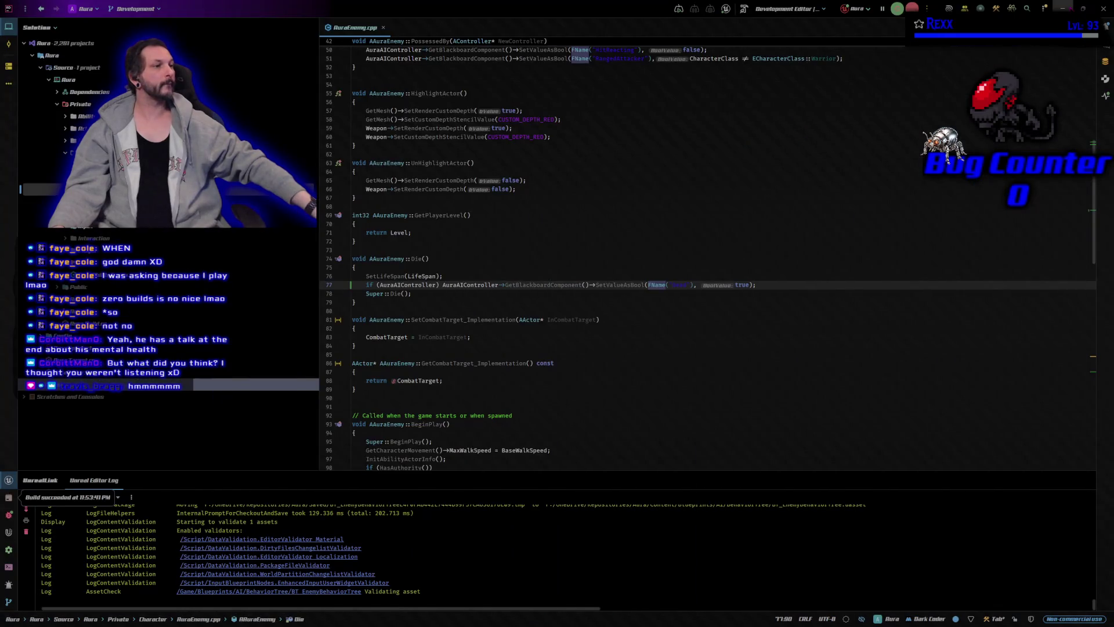
# Review the blackboard update in AAuraEnemy::Die near line 77, then return to Unreal Editor
pyautogui.scroll(-2, 788, 226)
pyautogui.click(788, 227)
pyautogui.click(788, 231)
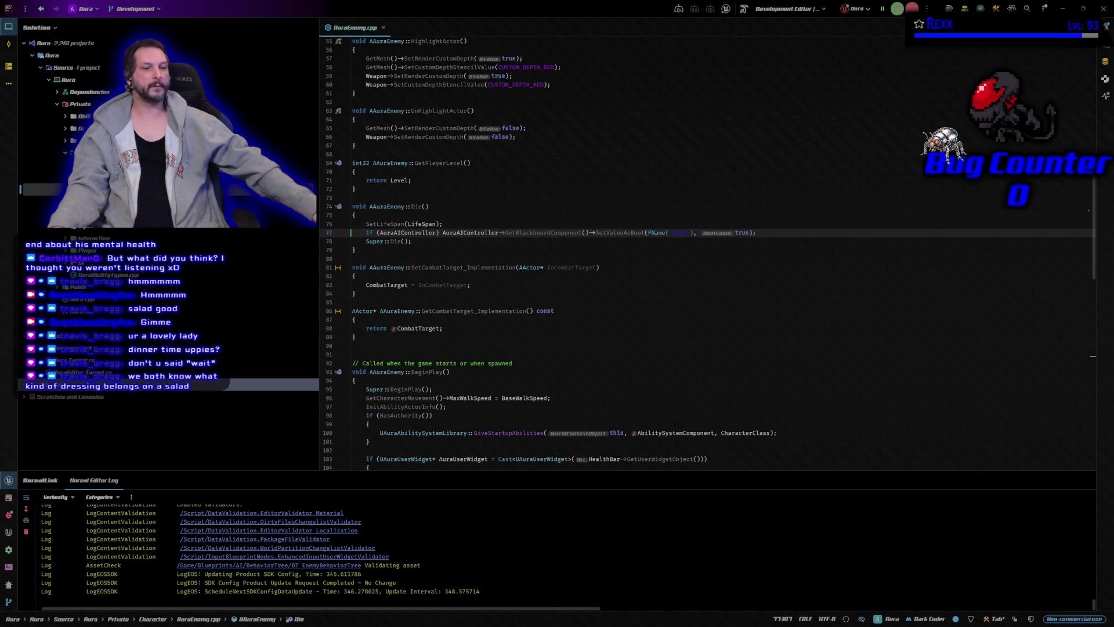
pyautogui.hotkey('alt', 'Tab')
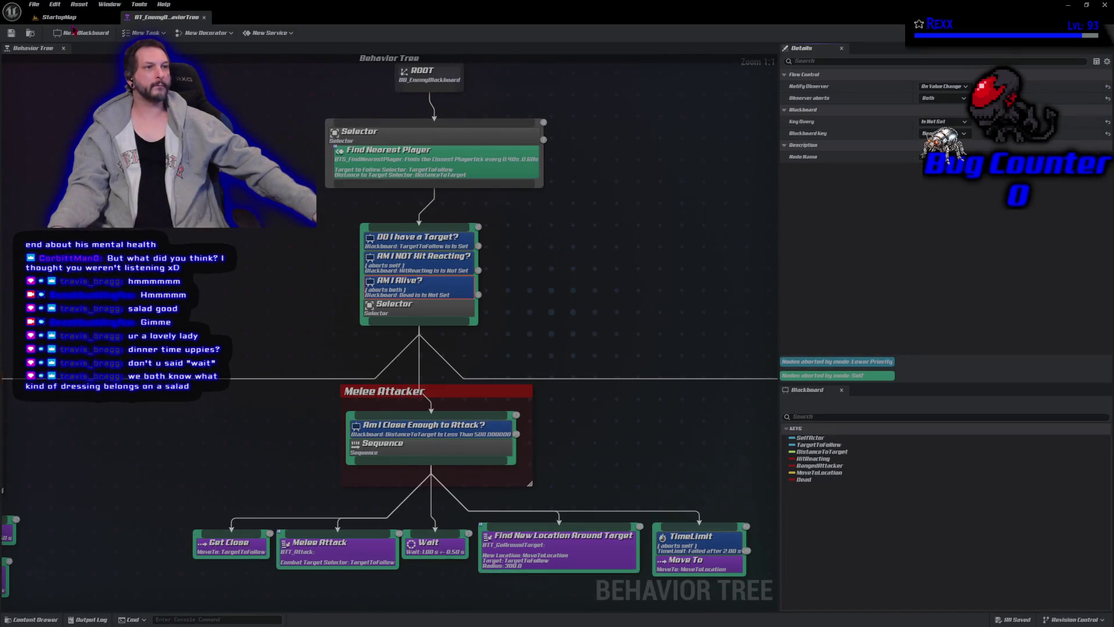
# Play StartupMap in the editor, fire repeatedly at the goblin, then stop the session
pyautogui.click(70, 16)
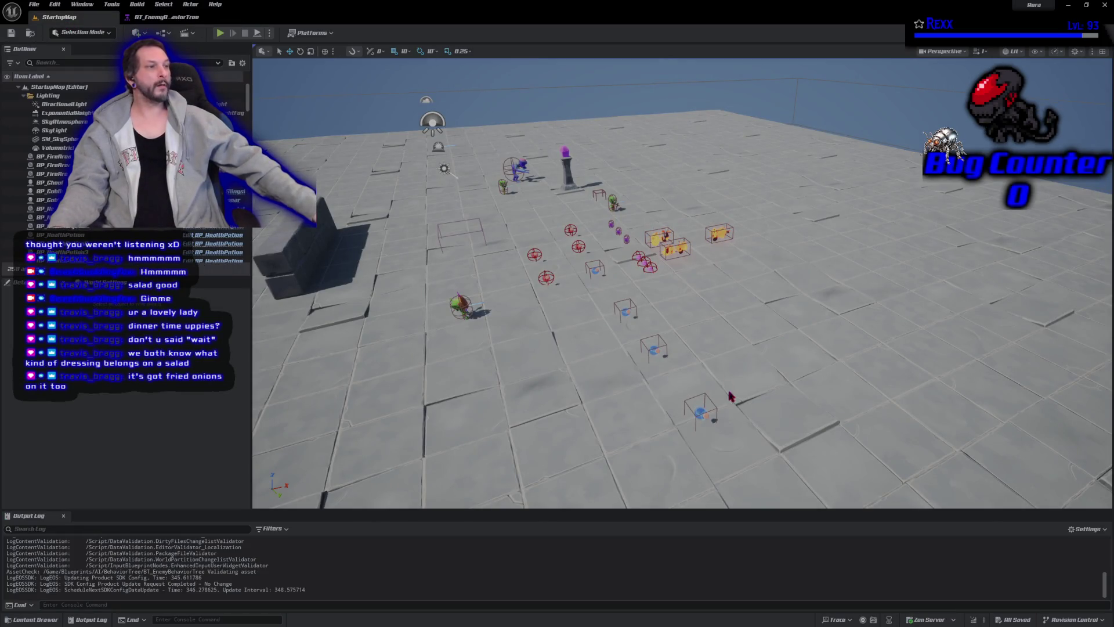
pyautogui.click(220, 34)
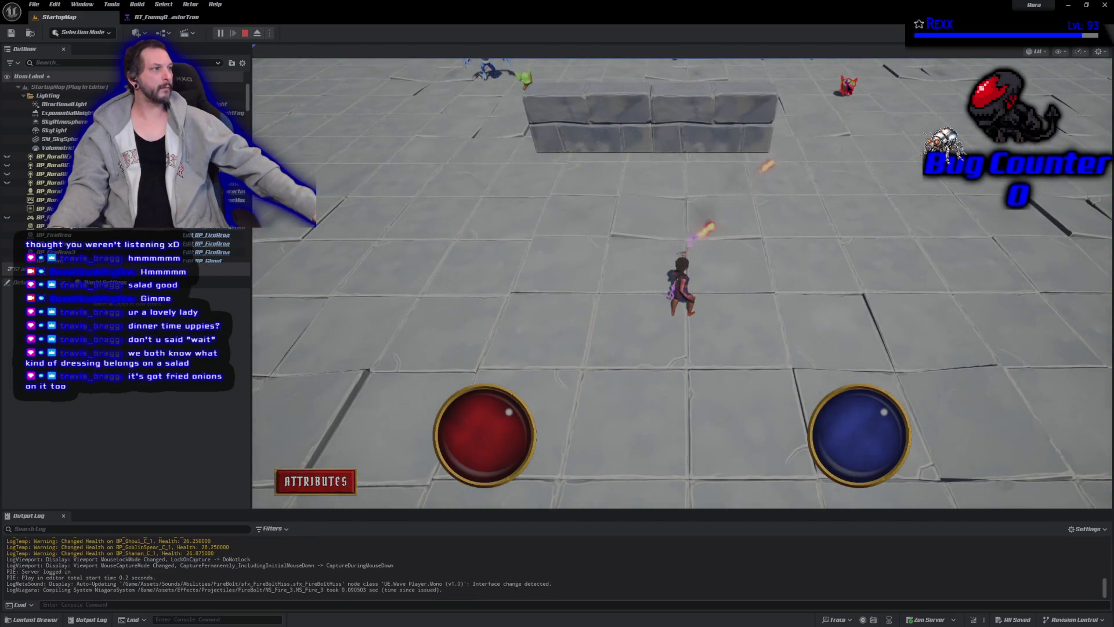
pyautogui.click(818, 183)
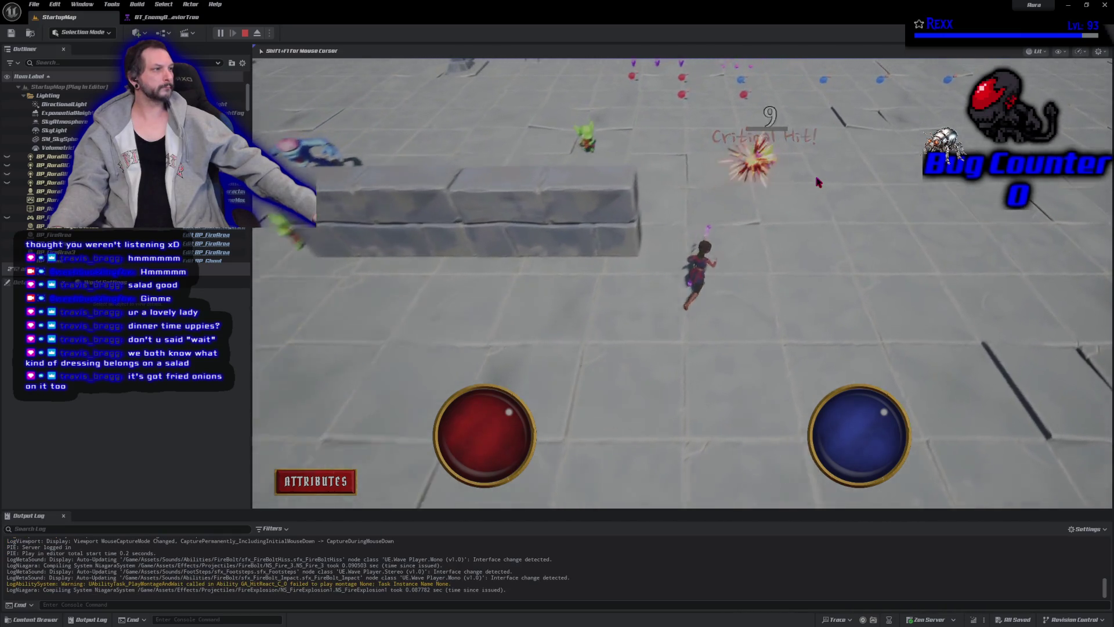
pyautogui.click(542, 201)
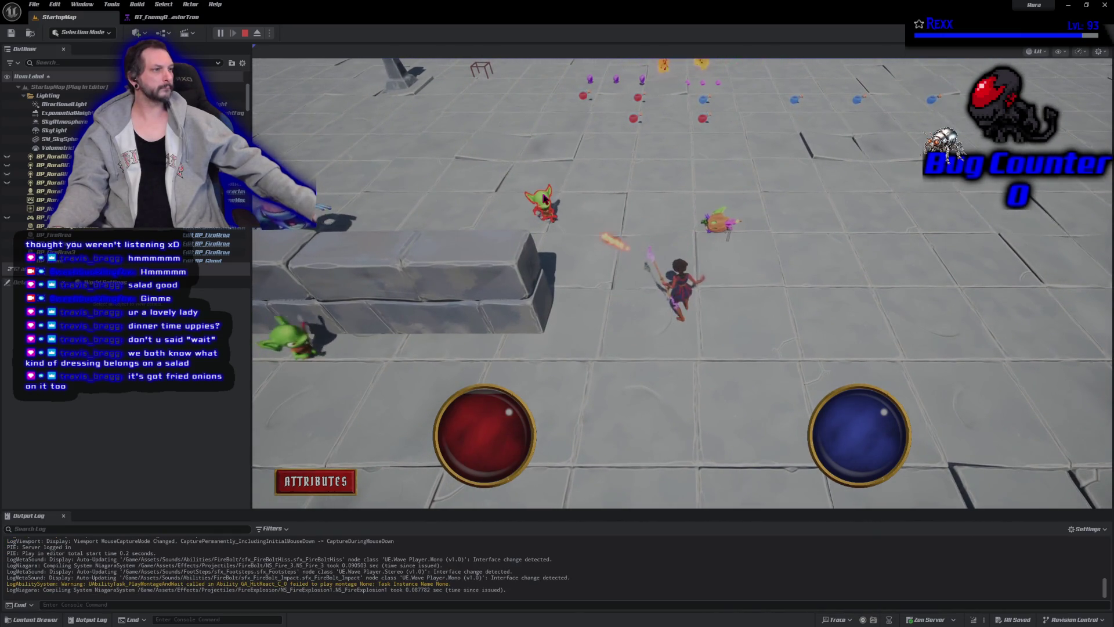
pyautogui.click(545, 213)
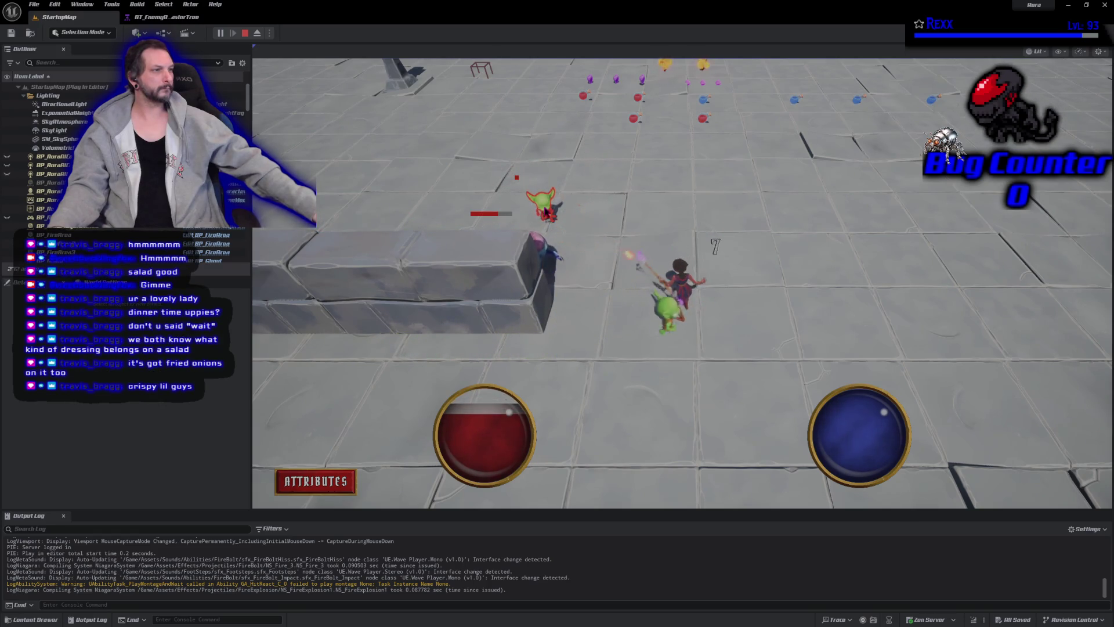
pyautogui.click(545, 203)
pyautogui.click(546, 212)
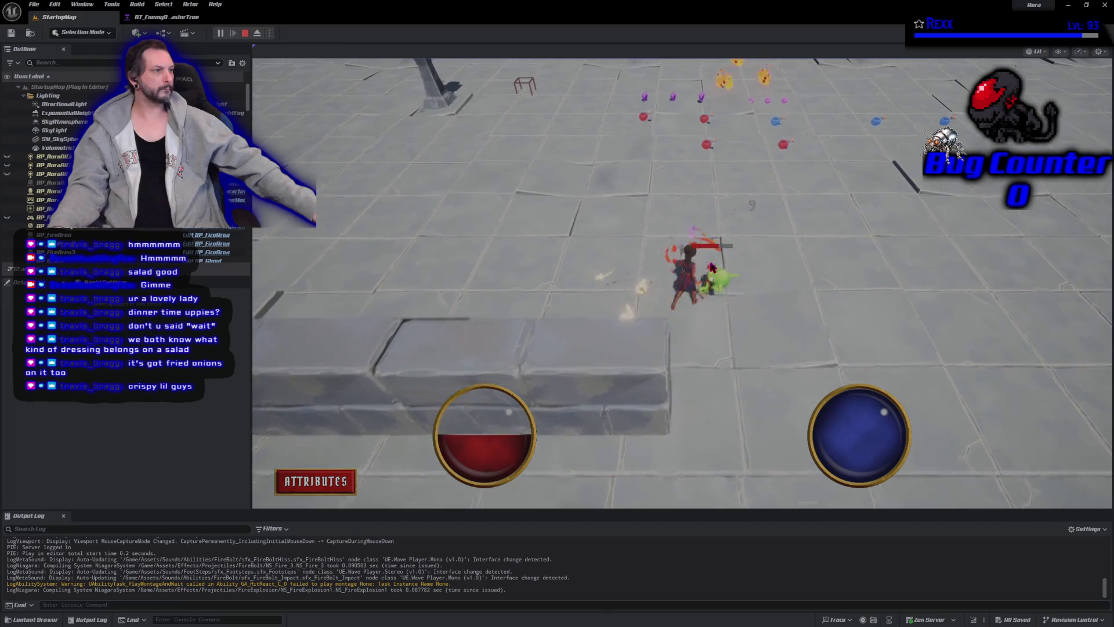
pyautogui.press('Escape')
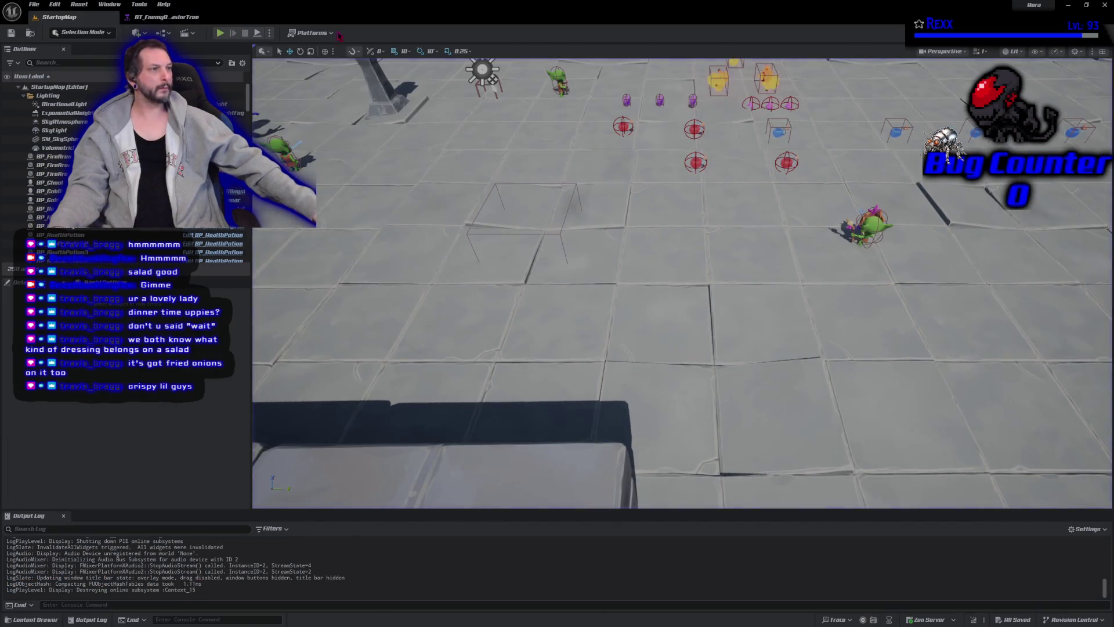
# Restart the play session, kill the ghoul with fire bolts and attack the goblin by the wall
pyautogui.click(219, 33)
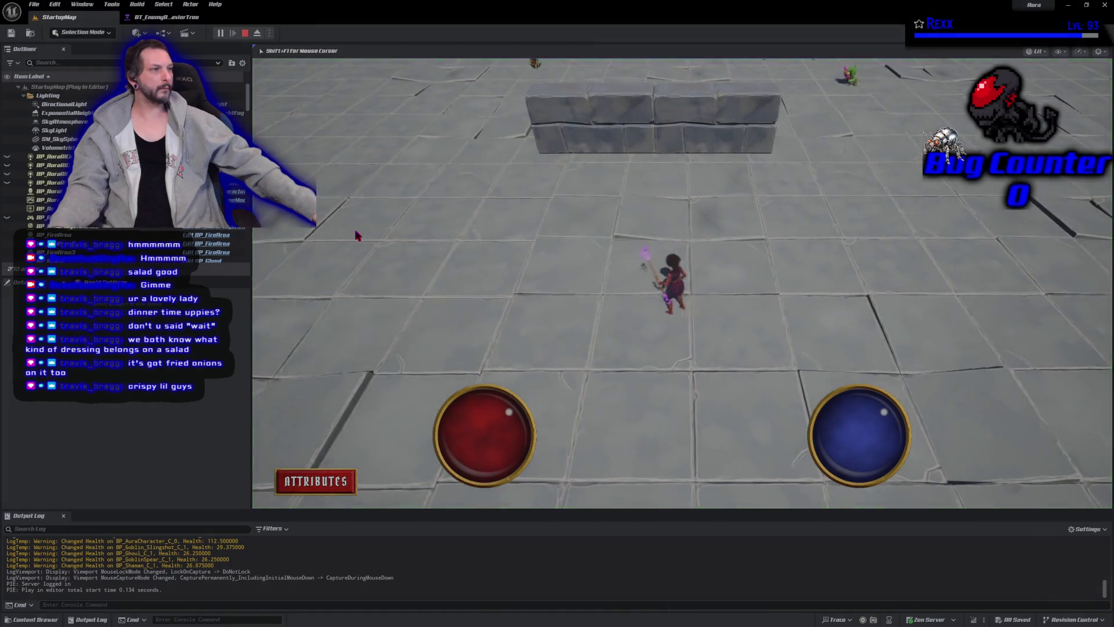
pyautogui.click(658, 125)
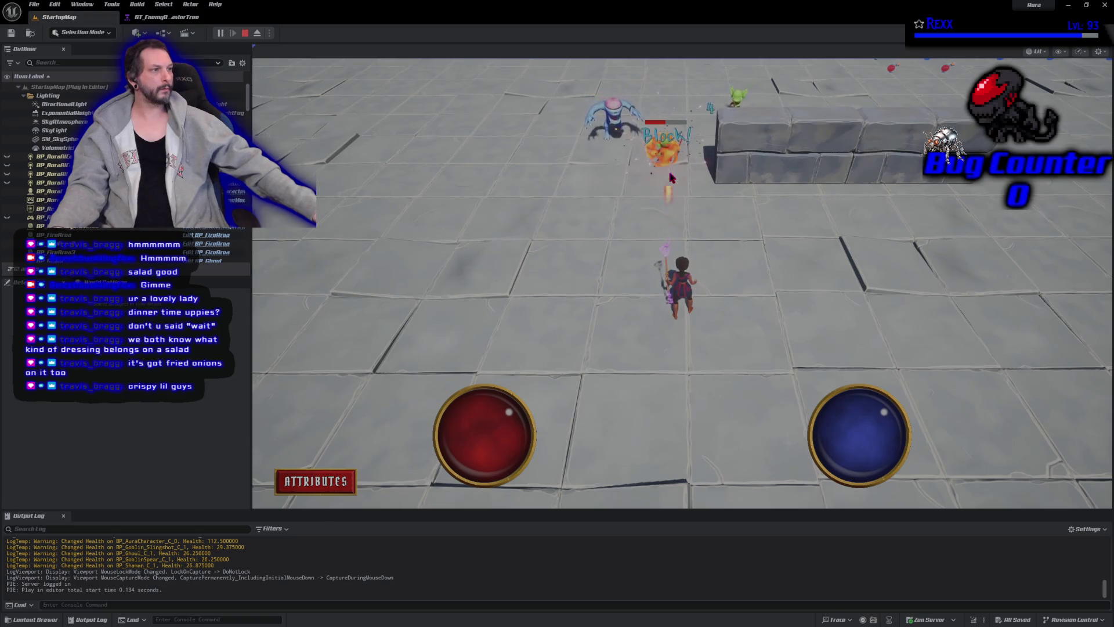
pyautogui.click(627, 160)
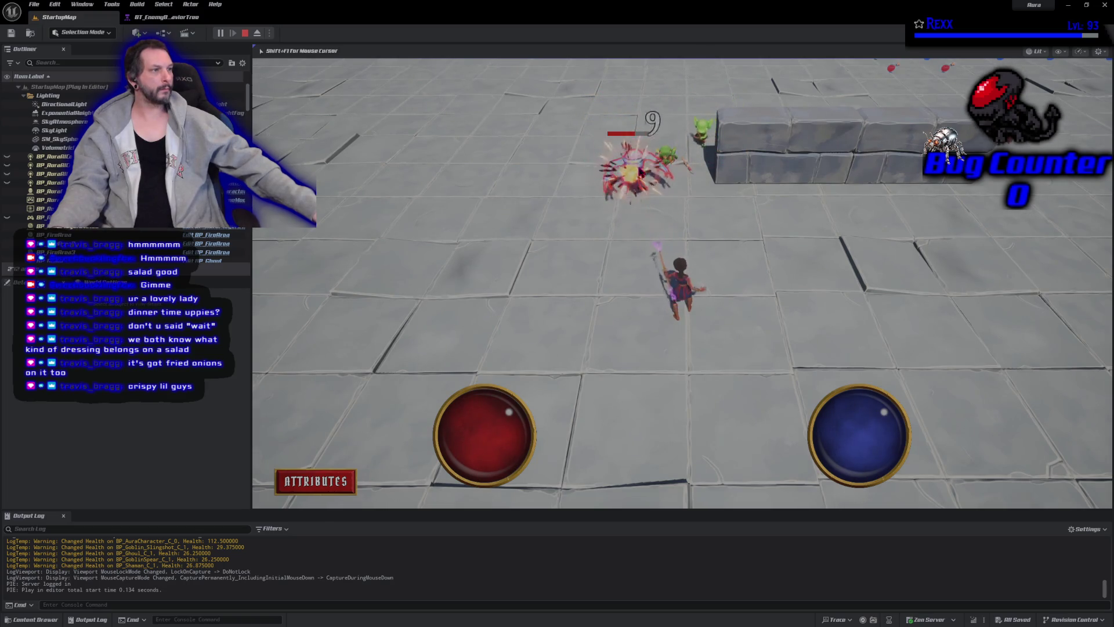
pyautogui.click(647, 199)
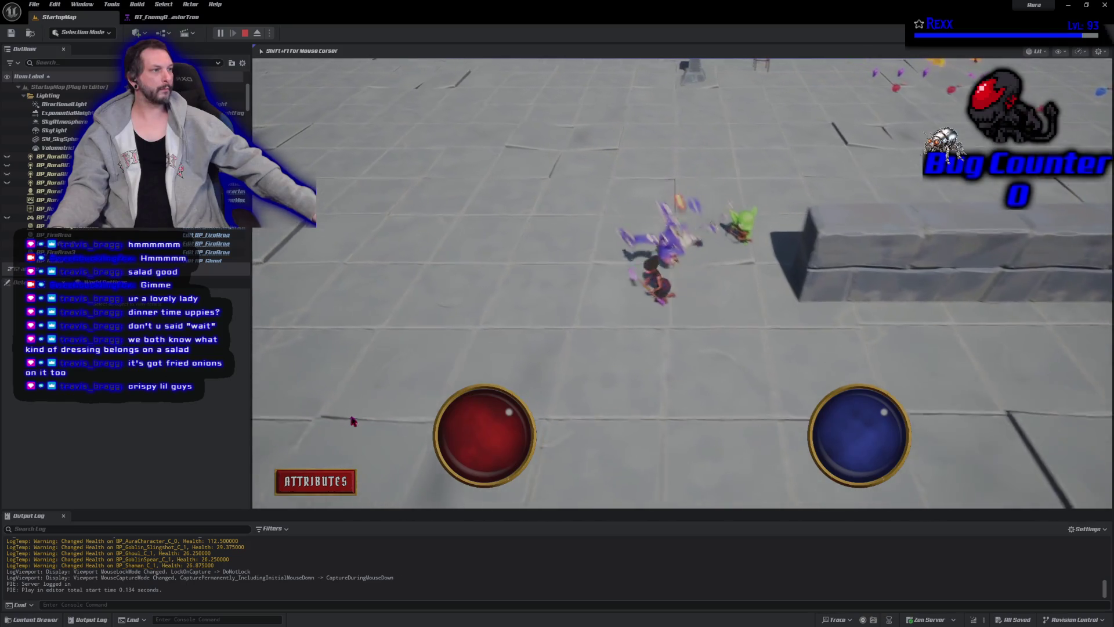
pyautogui.click(828, 257)
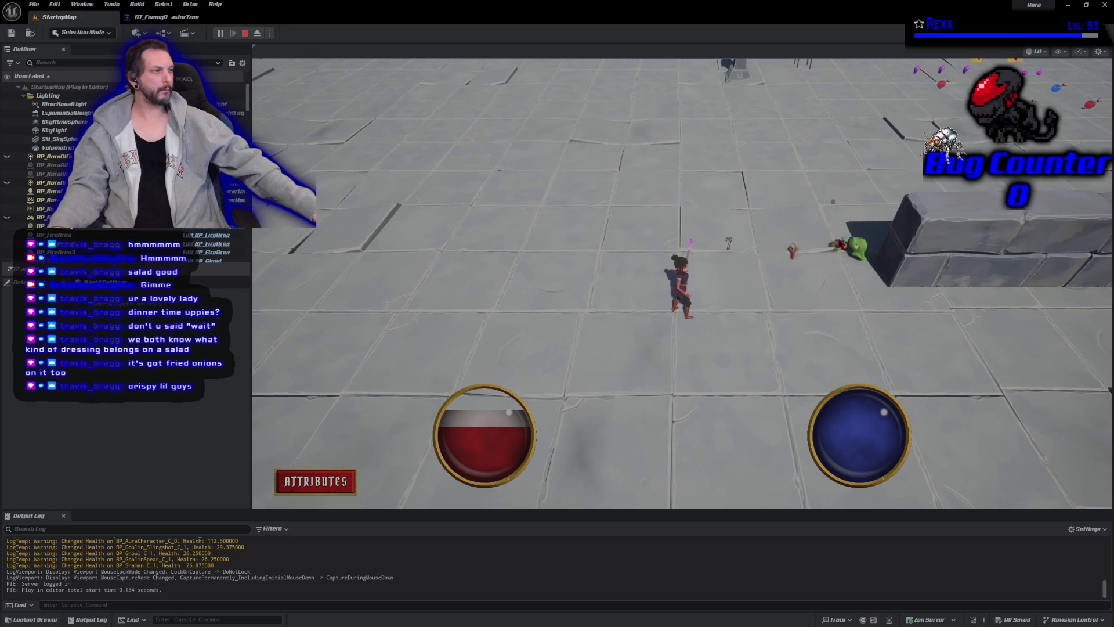
pyautogui.moveTo(846, 352)
pyautogui.mouseDown()
pyautogui.moveTo(724, 387)
pyautogui.moveTo(723, 217)
pyautogui.moveTo(597, 377)
pyautogui.moveTo(631, 444)
pyautogui.moveTo(579, 417)
pyautogui.moveTo(589, 154)
pyautogui.moveTo(639, 297)
pyautogui.mouseUp()
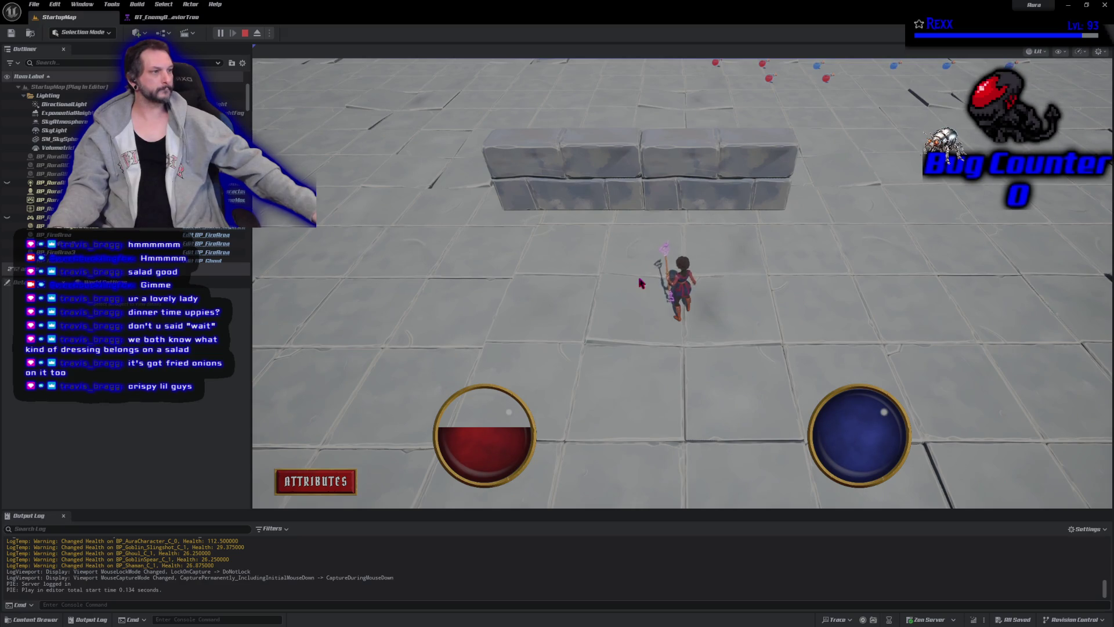
pyautogui.click(641, 247)
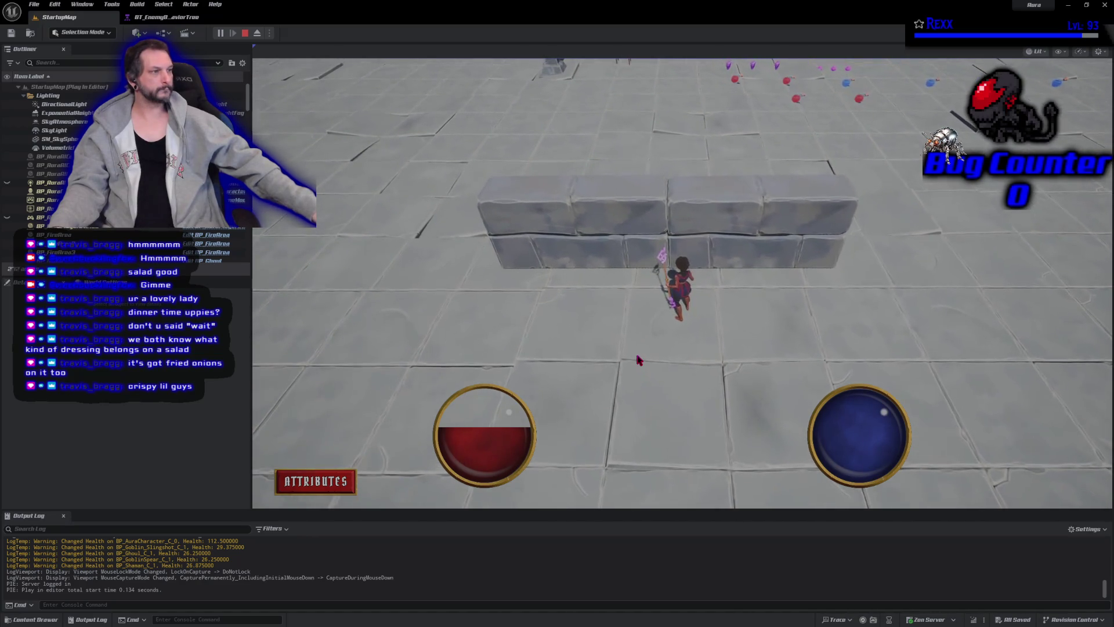
# Keep casting fire bolts at goblins near the wall, then stop the play session
pyautogui.moveTo(611, 321)
pyautogui.mouseDown()
pyautogui.moveTo(580, 325)
pyautogui.moveTo(857, 311)
pyautogui.moveTo(813, 346)
pyautogui.mouseUp()
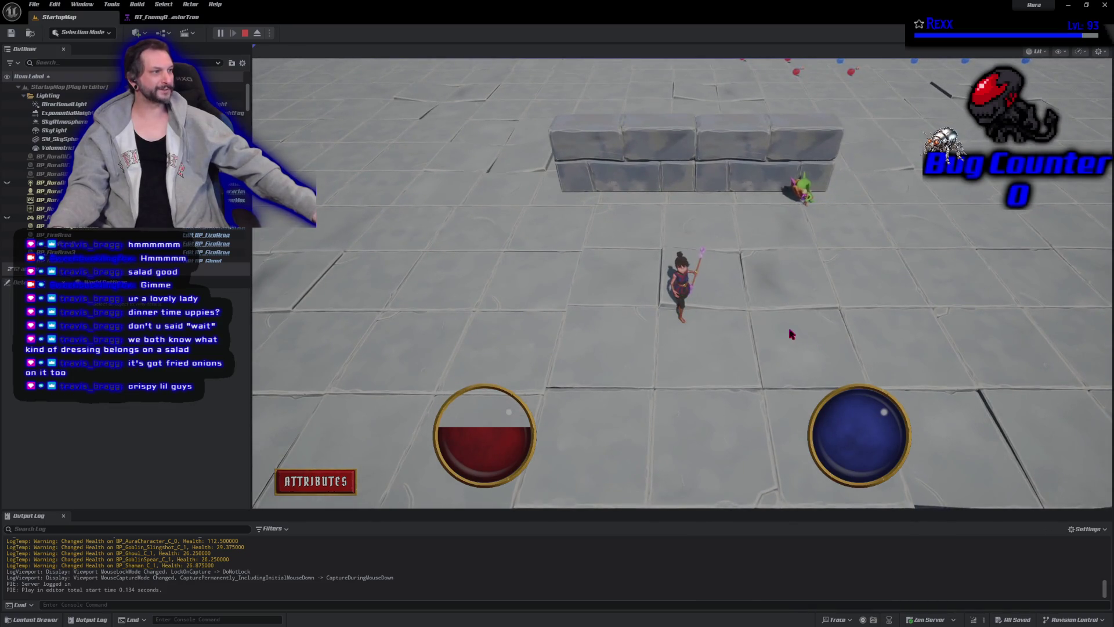
pyautogui.click(726, 243)
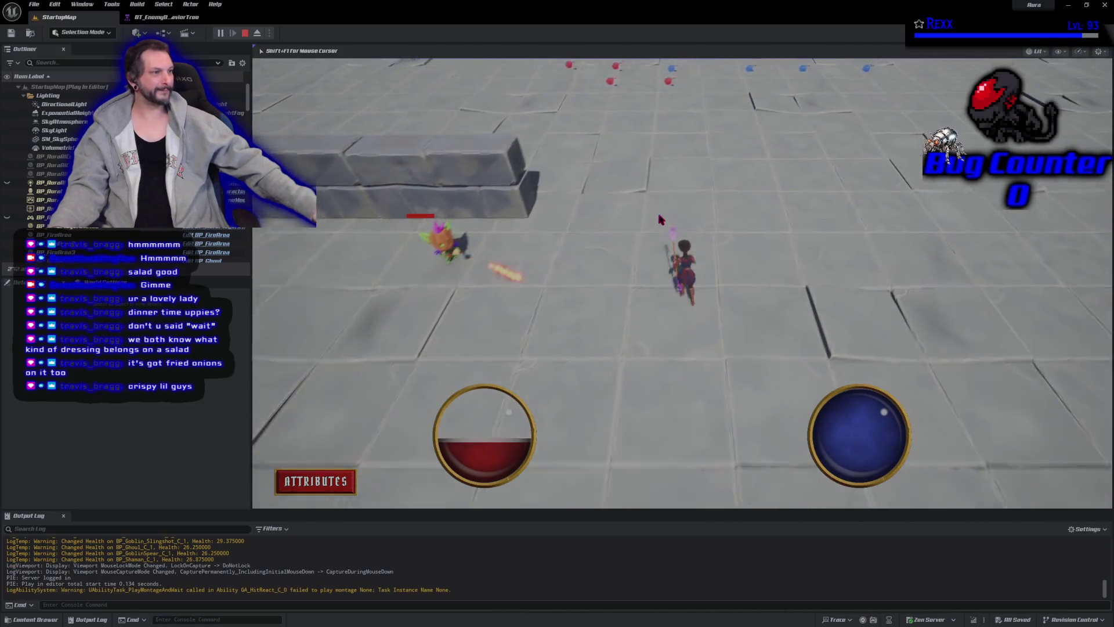
pyautogui.click(505, 418)
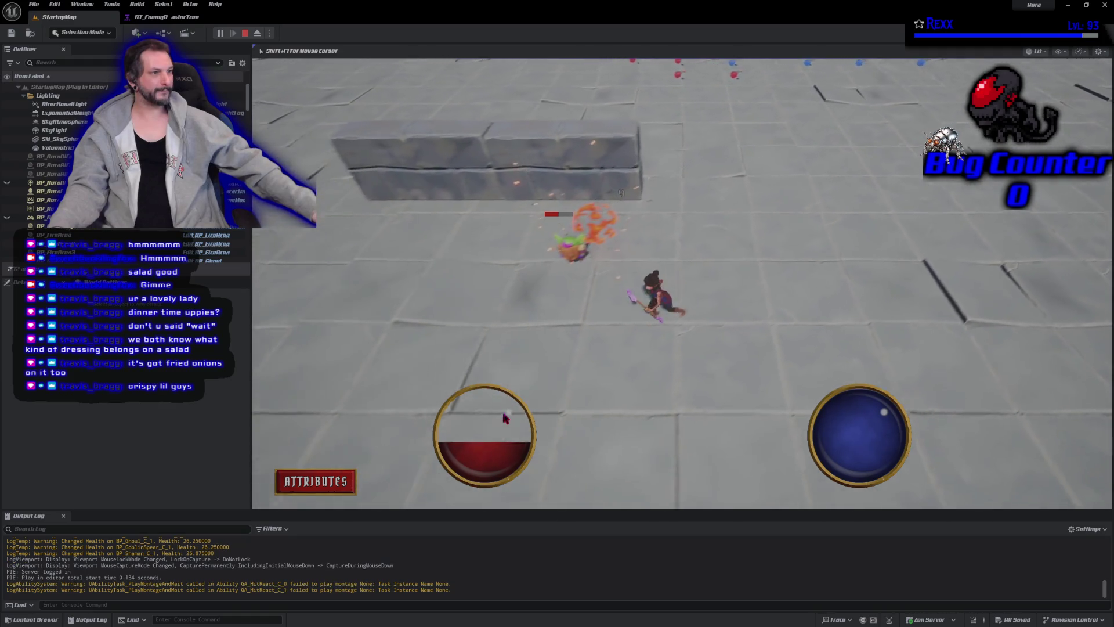
pyautogui.click(830, 297)
pyautogui.click(719, 215)
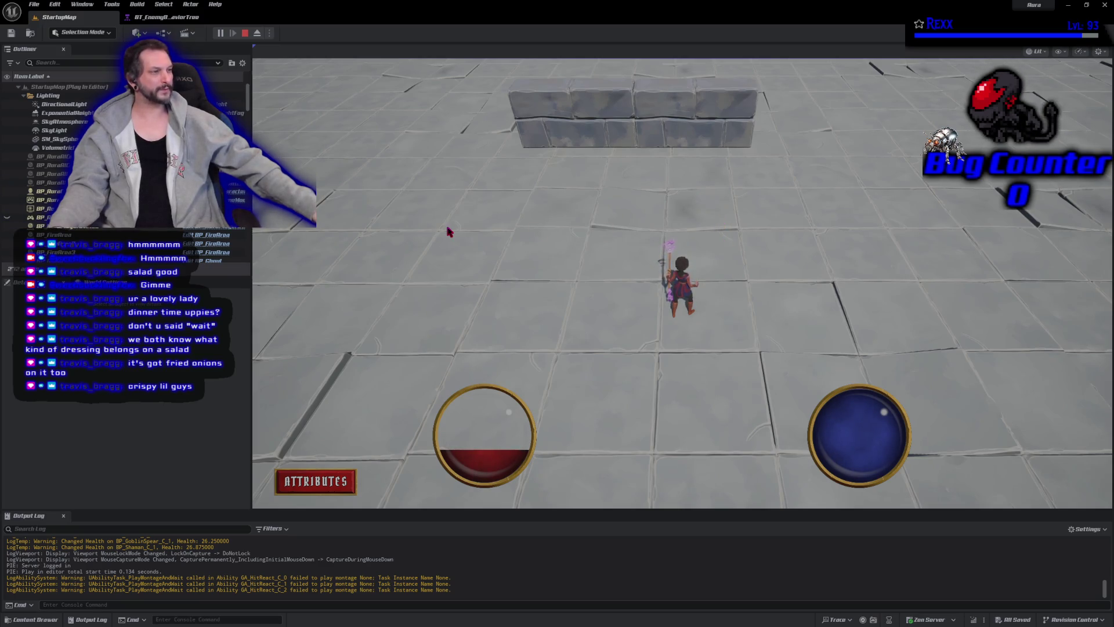
pyautogui.click(245, 33)
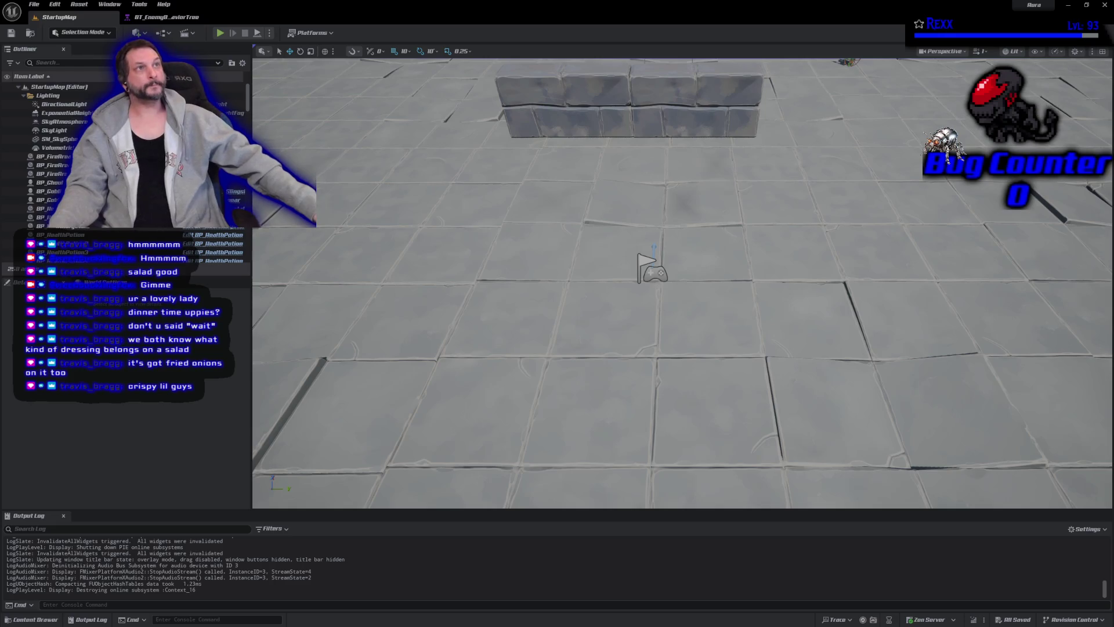
# Browse the Content Drawer to Blueprints > Character > Shaman and open BP_Shaman
pyautogui.click(33, 620)
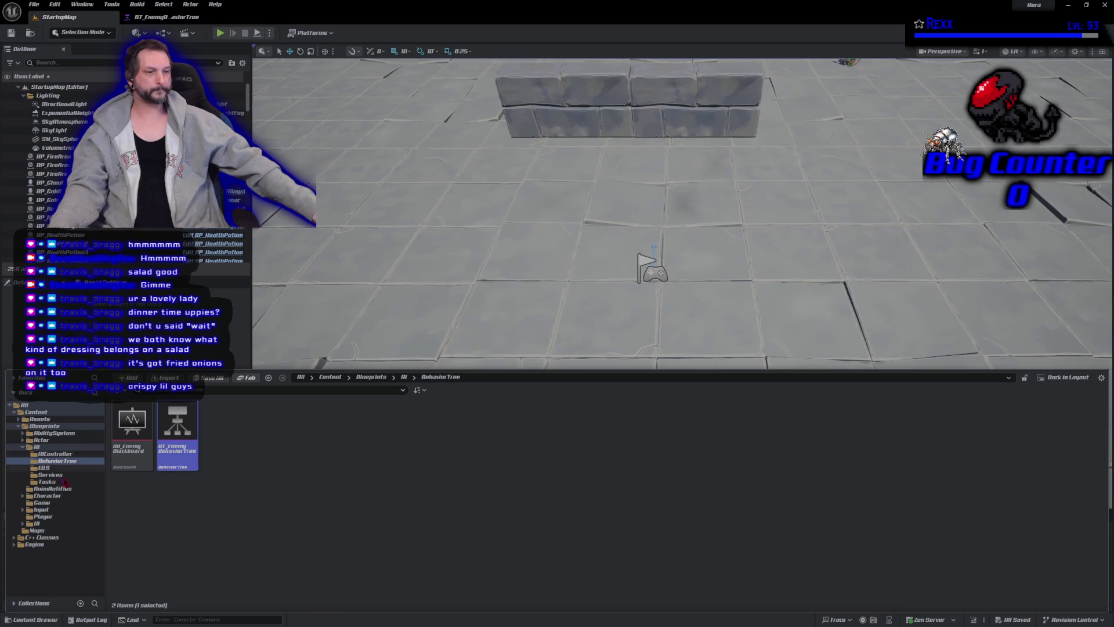
pyautogui.click(58, 434)
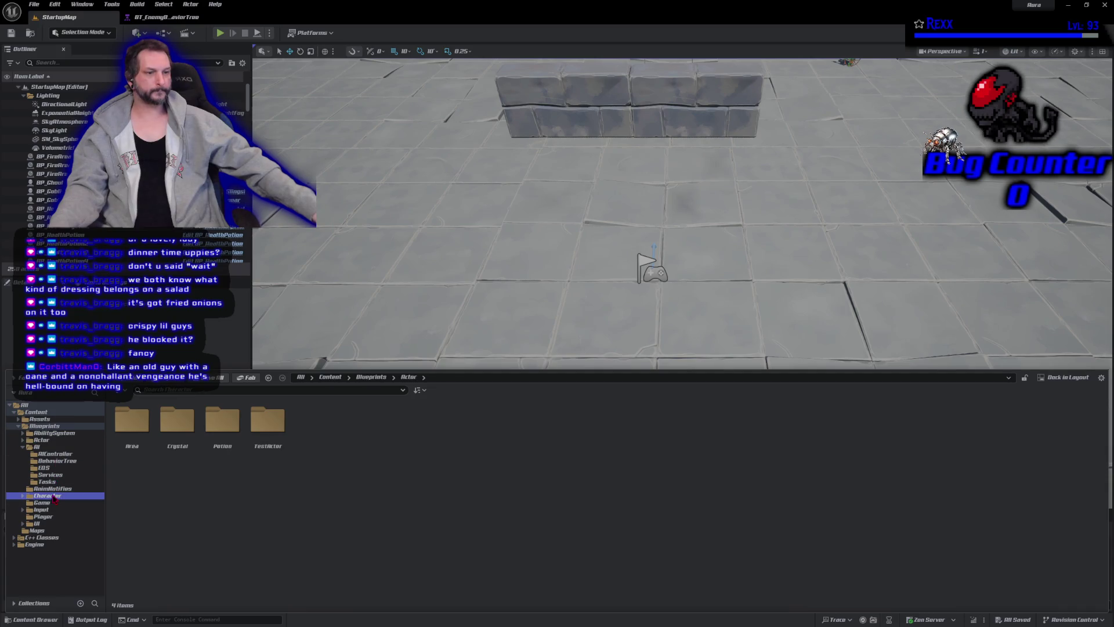
pyautogui.doubleClick(320, 446)
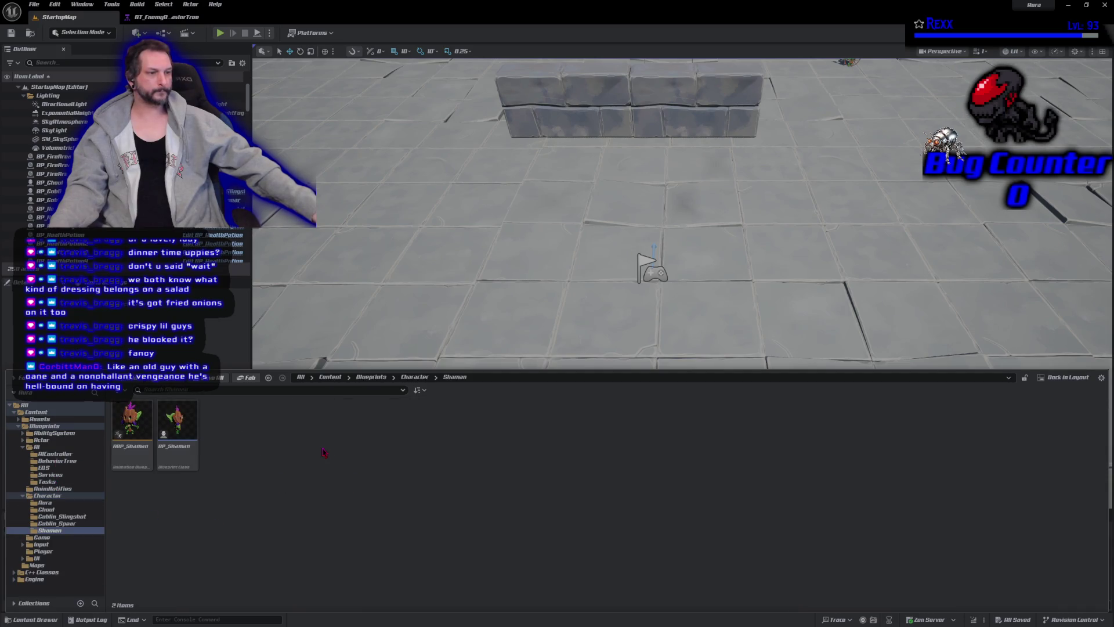
pyautogui.doubleClick(187, 463)
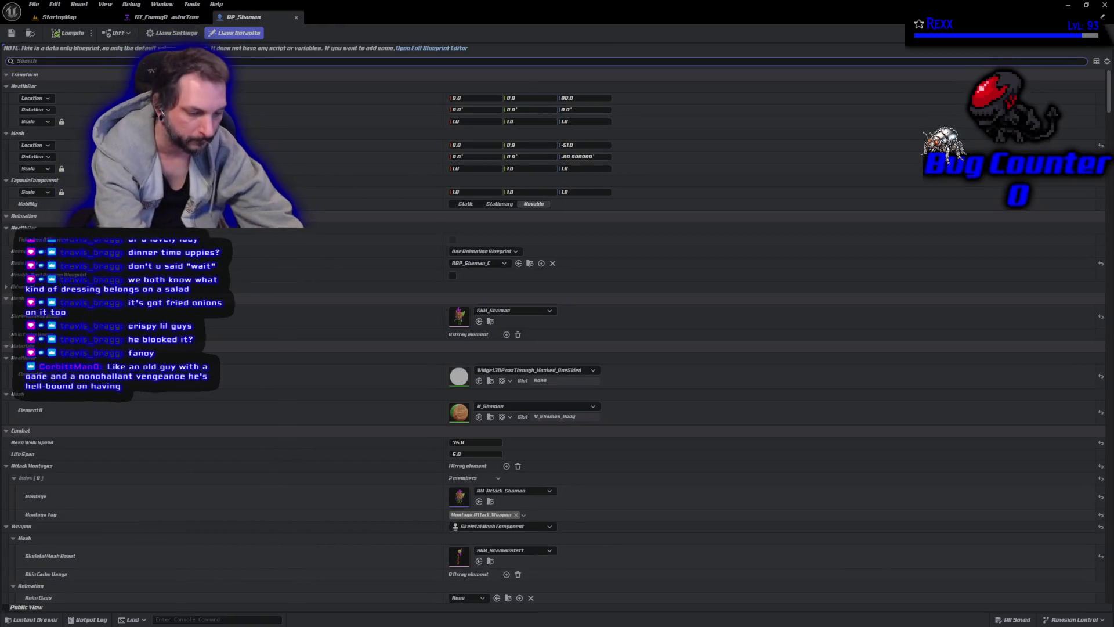
# Filter Details by 'dissolve', set Dissolve Material Instance to MI_GoblinDissolve, save, and return to StartupMap
pyautogui.write('dissolve')
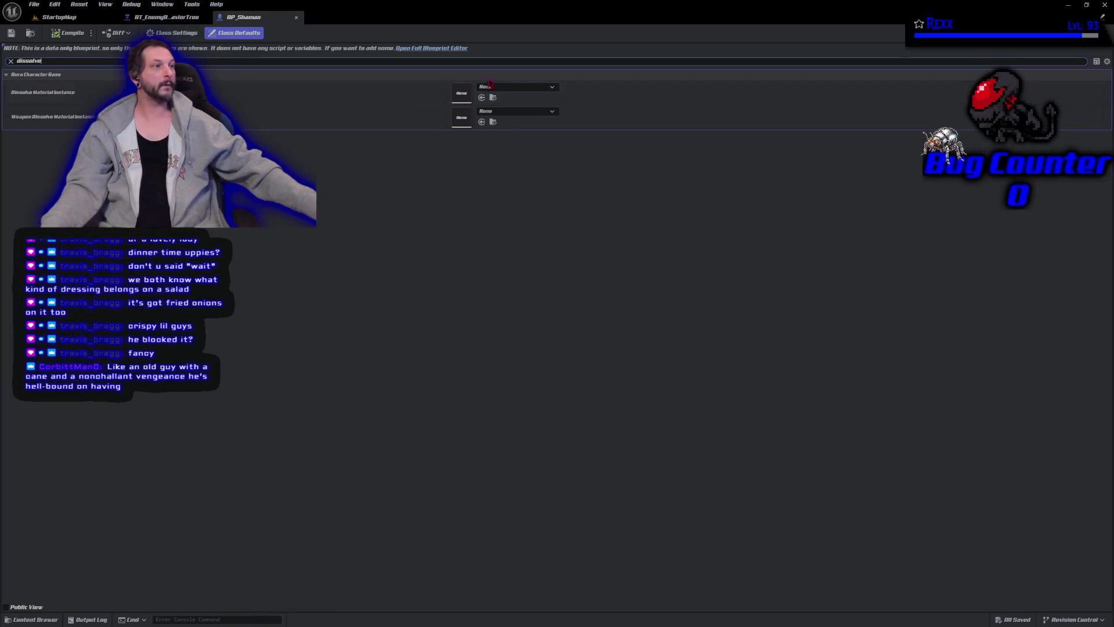
pyautogui.click(495, 79)
pyautogui.click(409, 76)
pyautogui.click(516, 86)
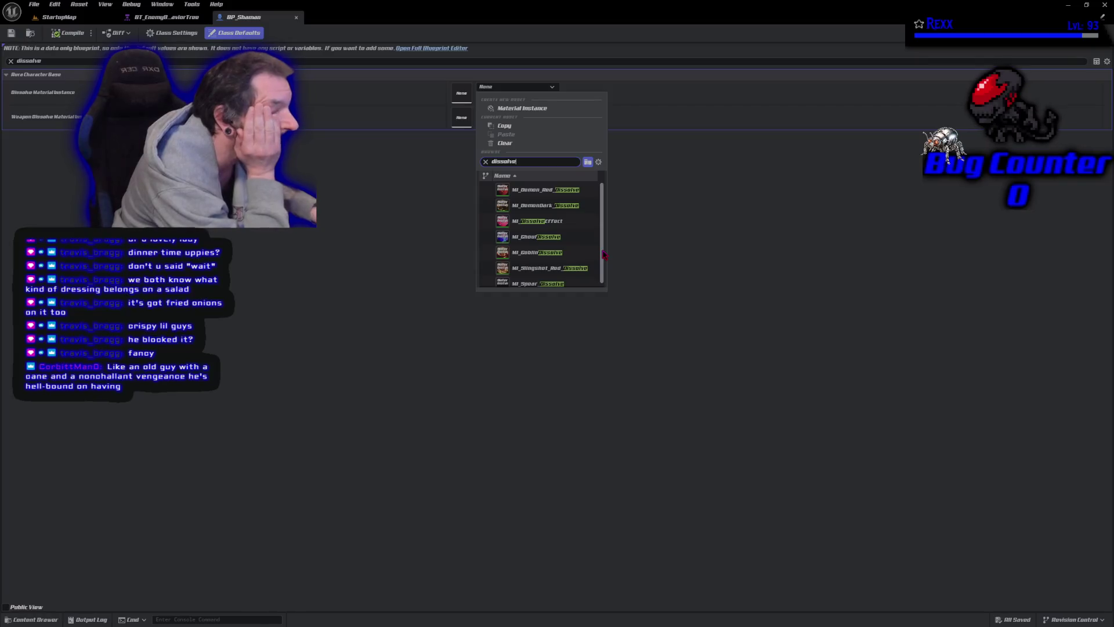
pyautogui.scroll(-1, 557, 251)
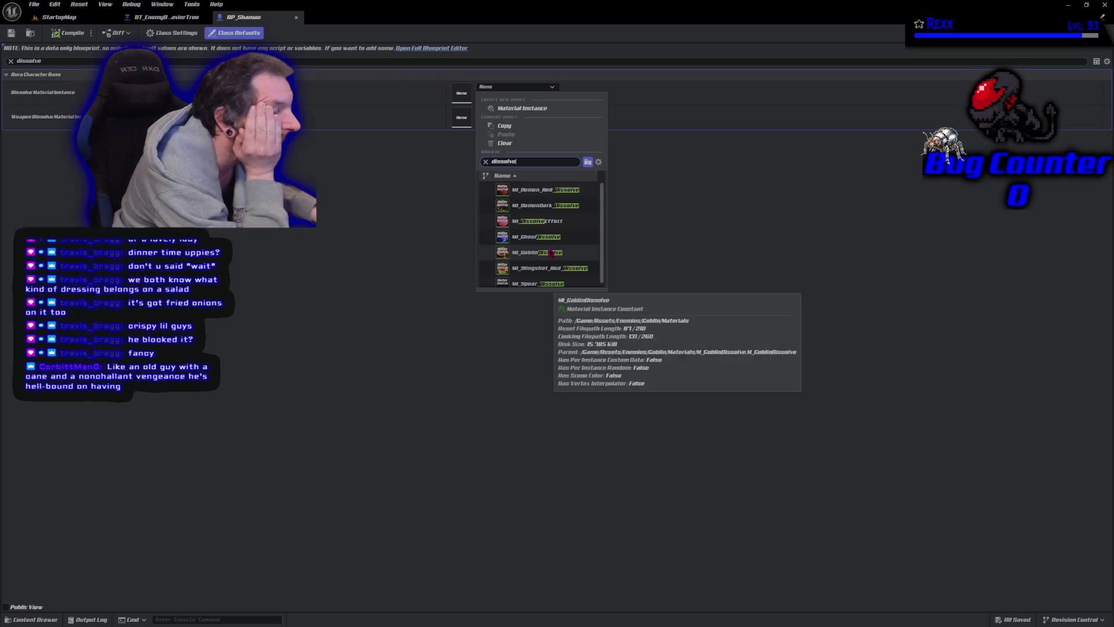
pyautogui.click(550, 249)
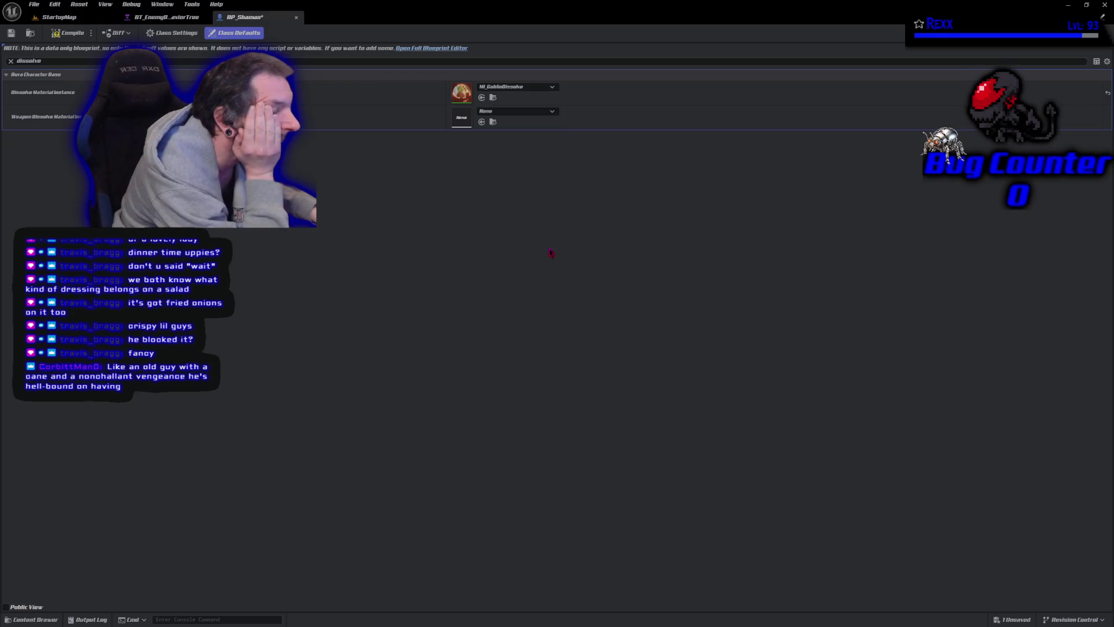
pyautogui.click(11, 33)
pyautogui.click(58, 17)
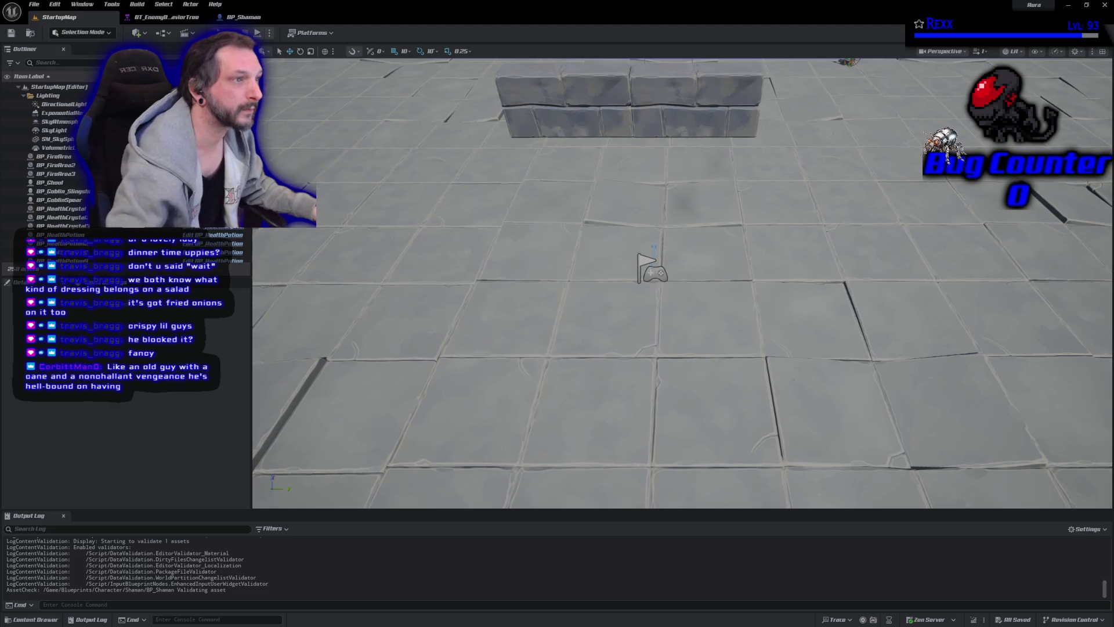
# Play-test the level briefly, firing bolts at the nearby enemy and goblins
pyautogui.click(257, 33)
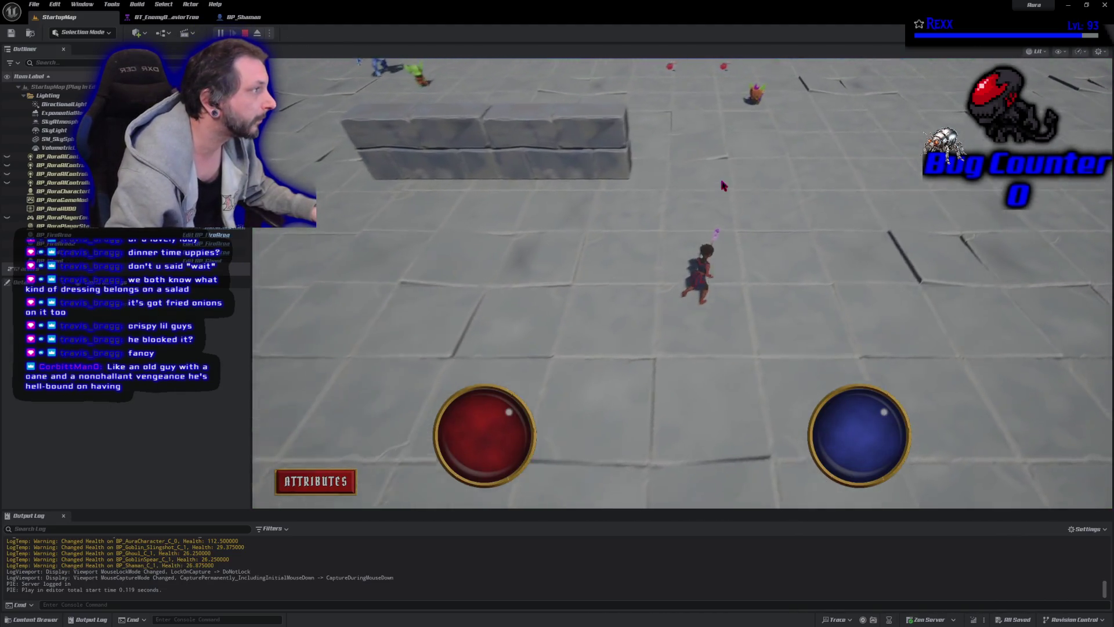
pyautogui.click(734, 119)
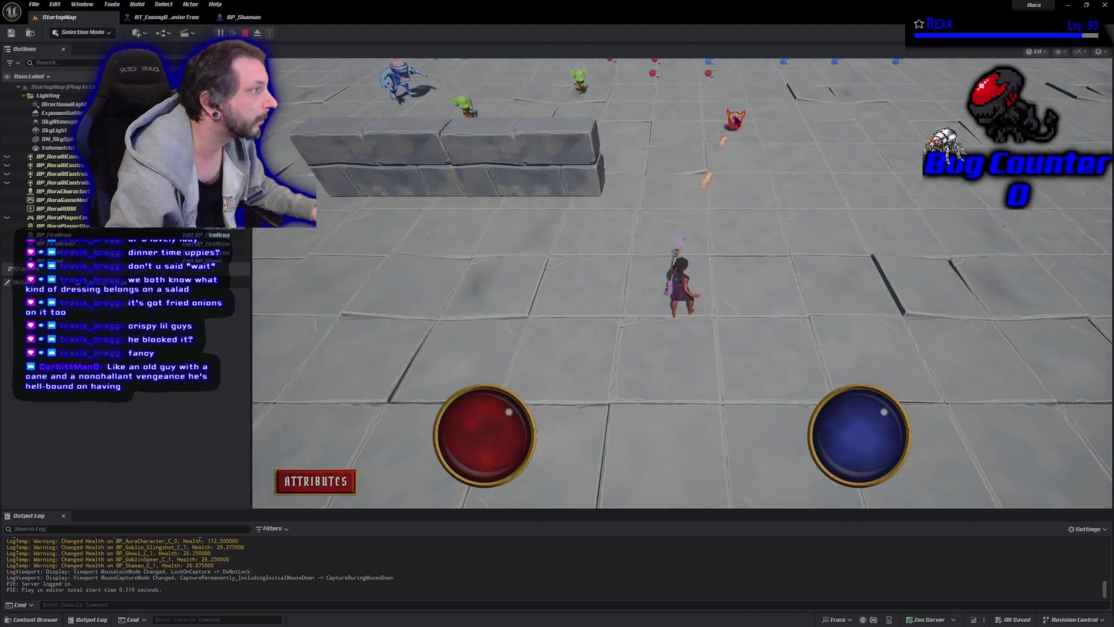
pyautogui.click(586, 289)
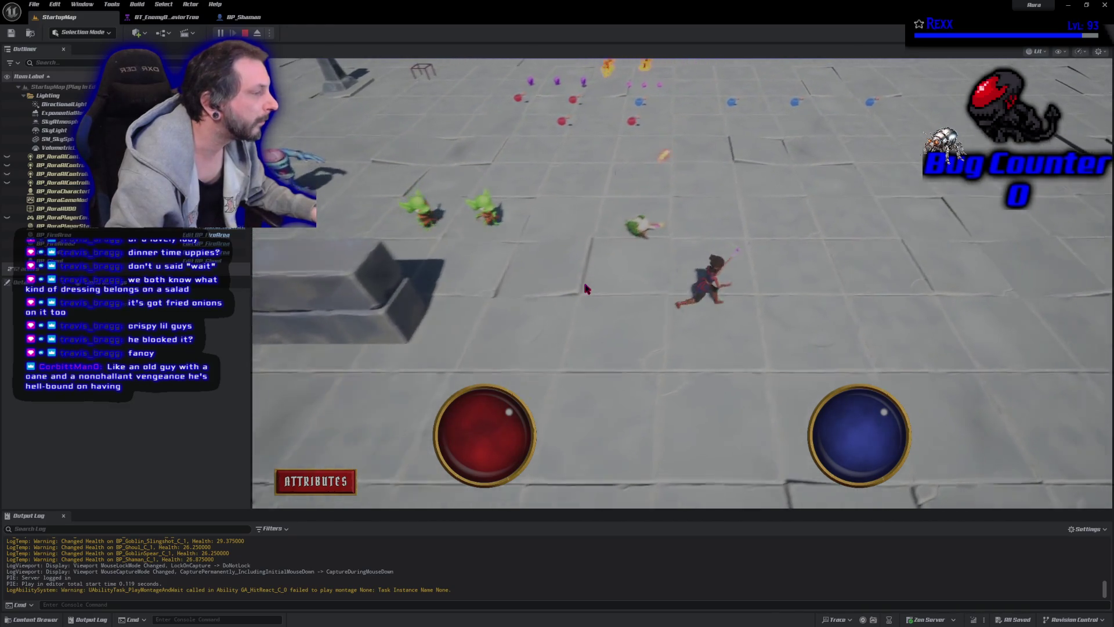
pyautogui.click(616, 250)
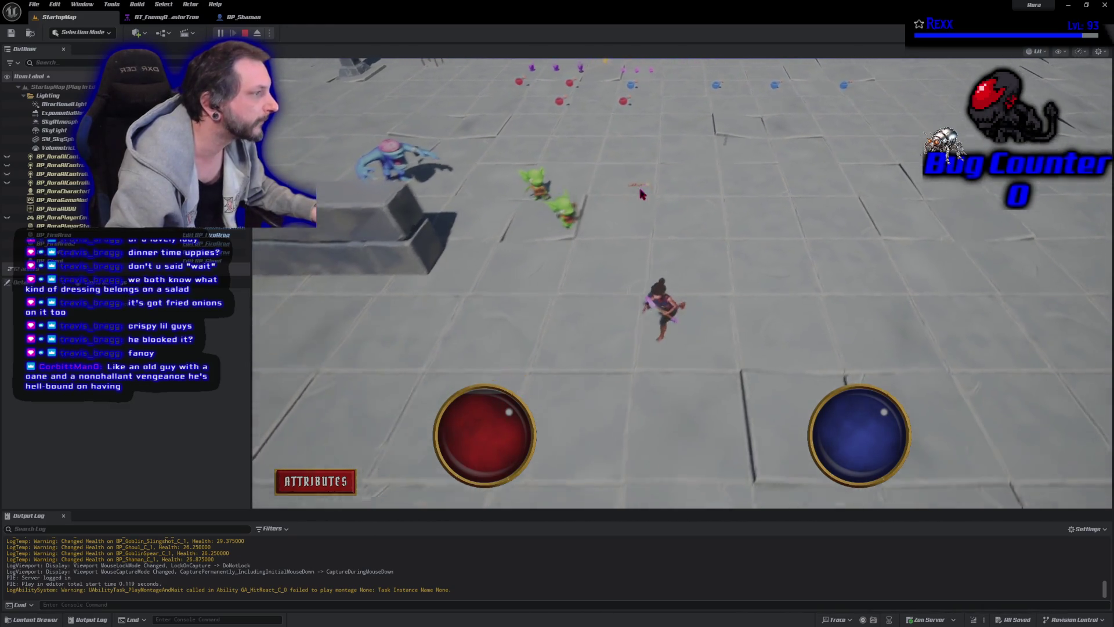
# Stop the session and show BP_Shaman's Weapon Dissolve Material Instance choices
pyautogui.click(245, 33)
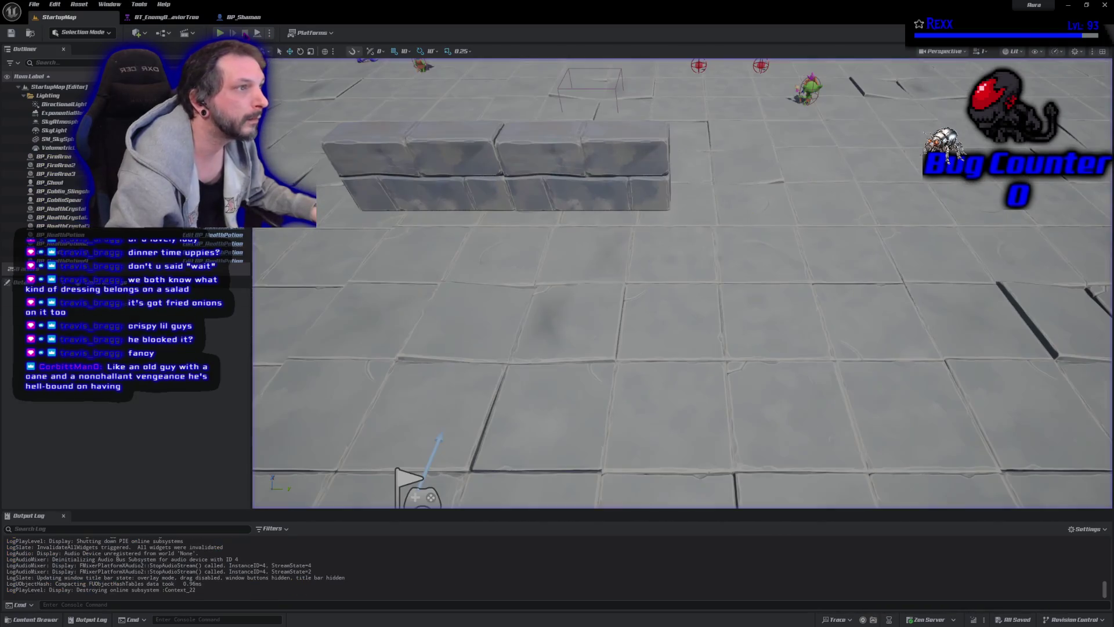
pyautogui.click(238, 16)
pyautogui.click(515, 110)
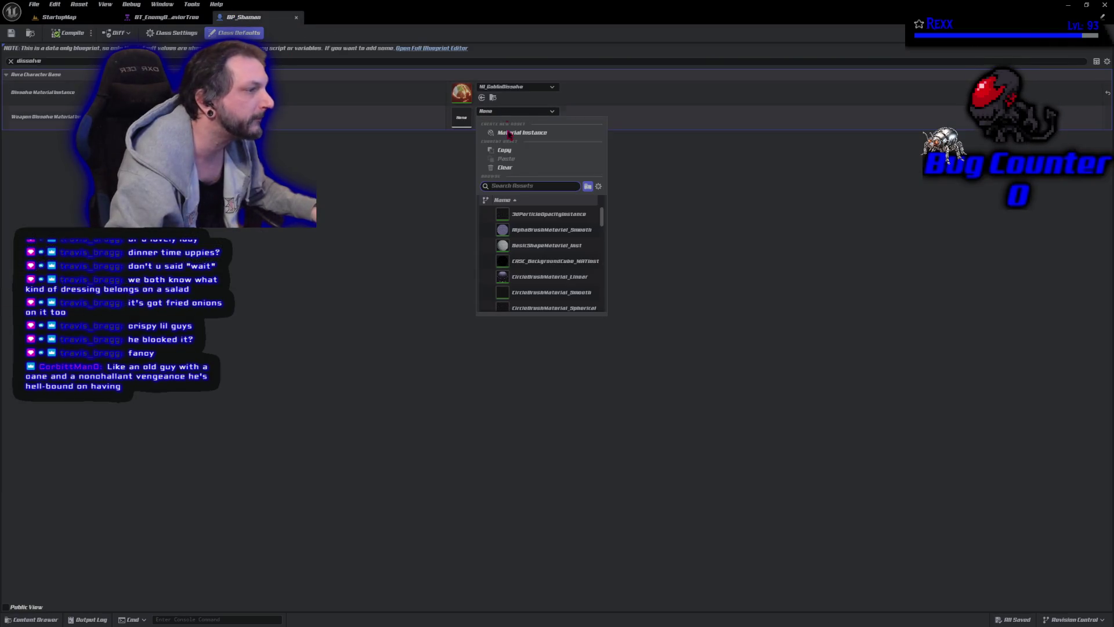
# Assign MI_Spear_Dissolve as BP_Shaman's Weapon Dissolve Material Instance, save, and return to StartupMap
pyautogui.click(388, 212)
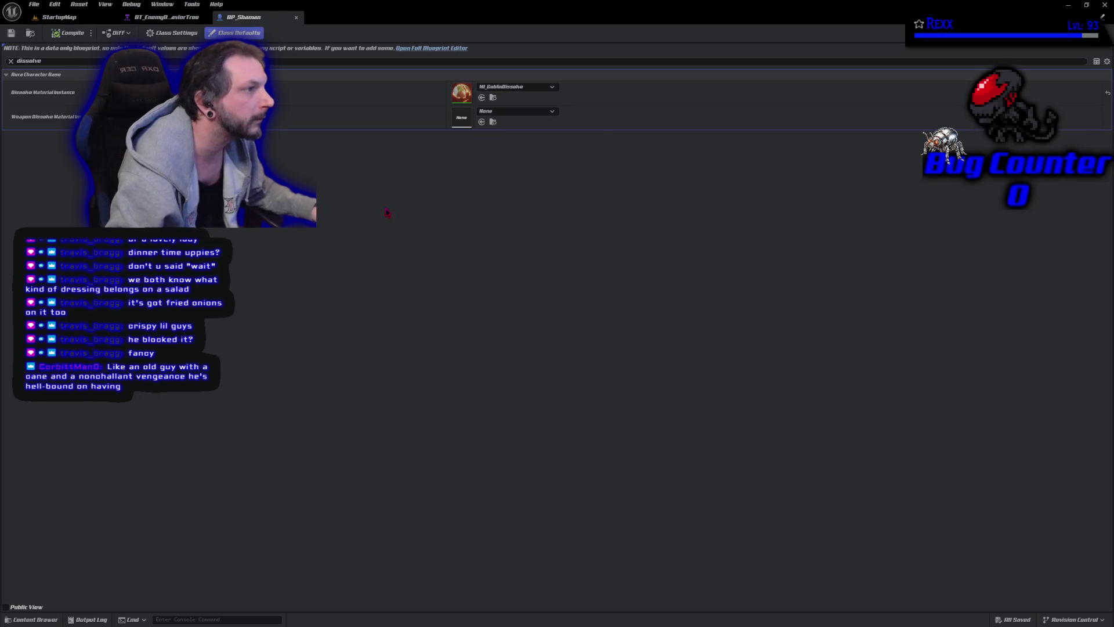
pyautogui.click(502, 111)
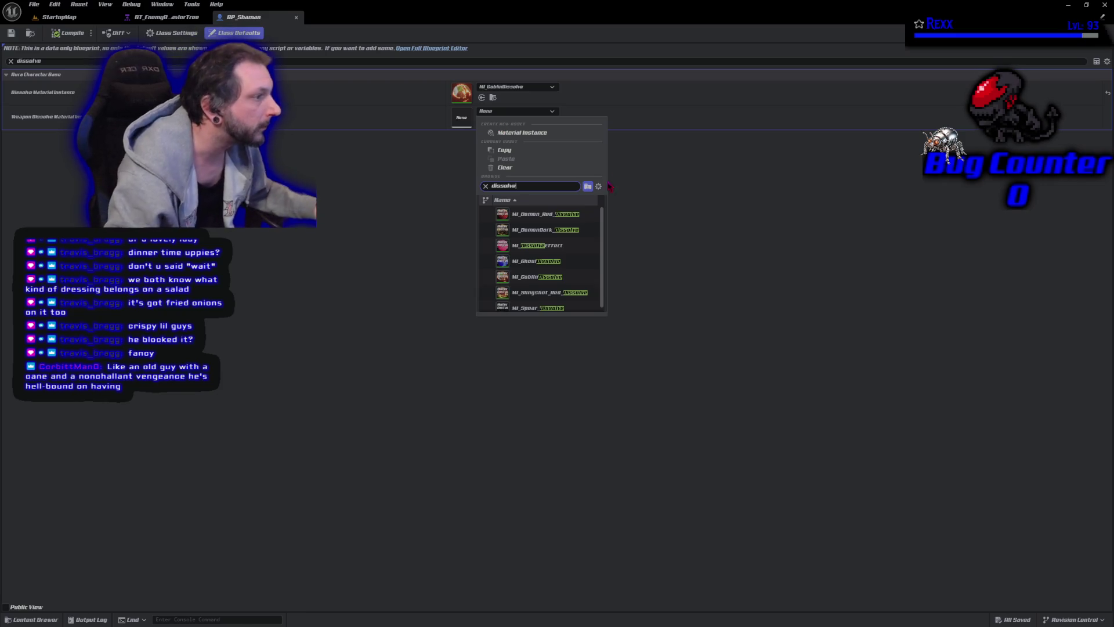
pyautogui.scroll(-1, 597, 271)
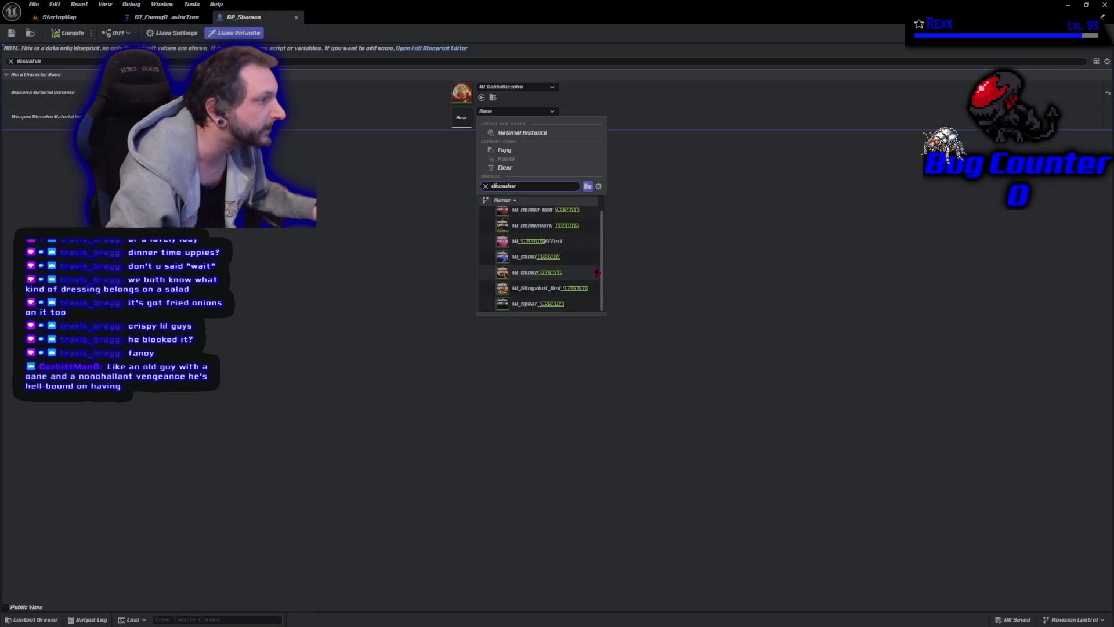
pyautogui.click(539, 303)
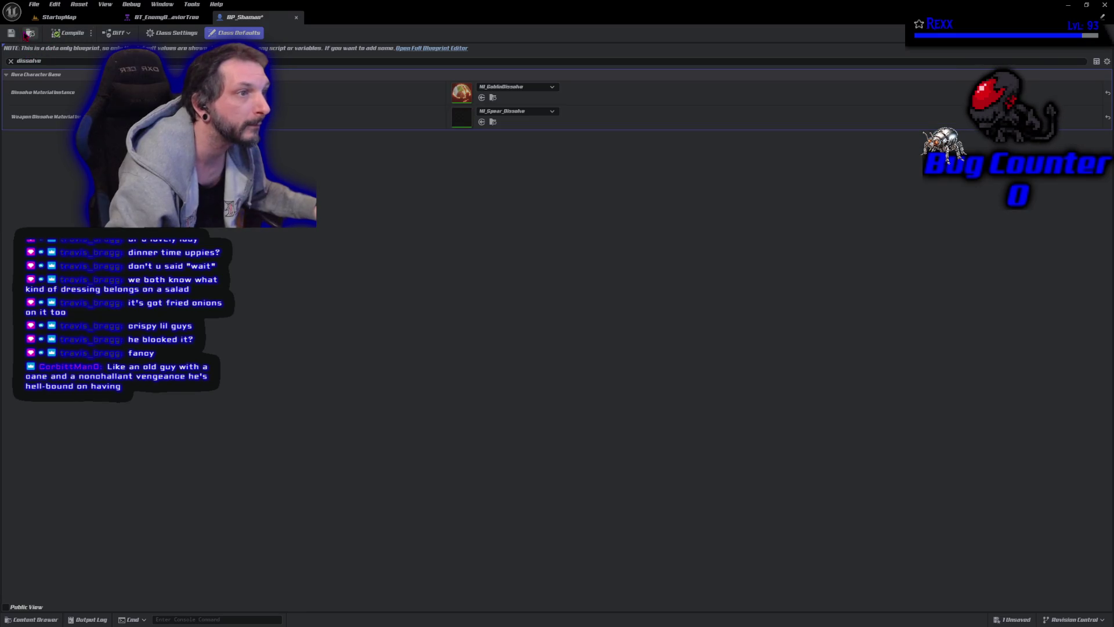
pyautogui.click(74, 23)
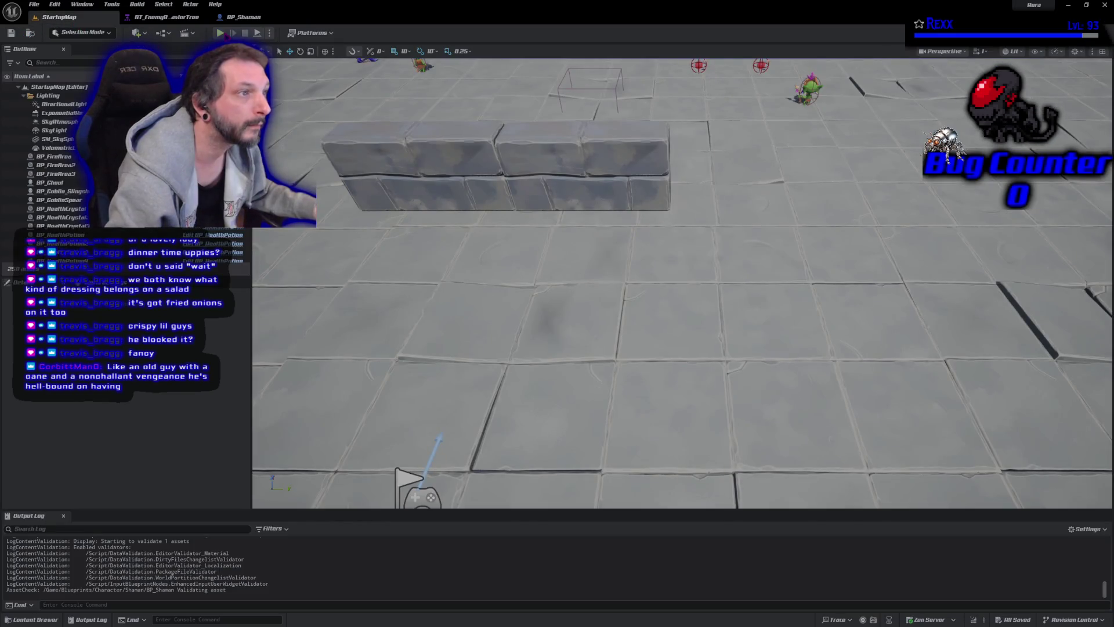
# Play-test with Alt+P, running up the arena and casting fireballs at goblins, then stop
pyautogui.hotkey('alt', 'p')
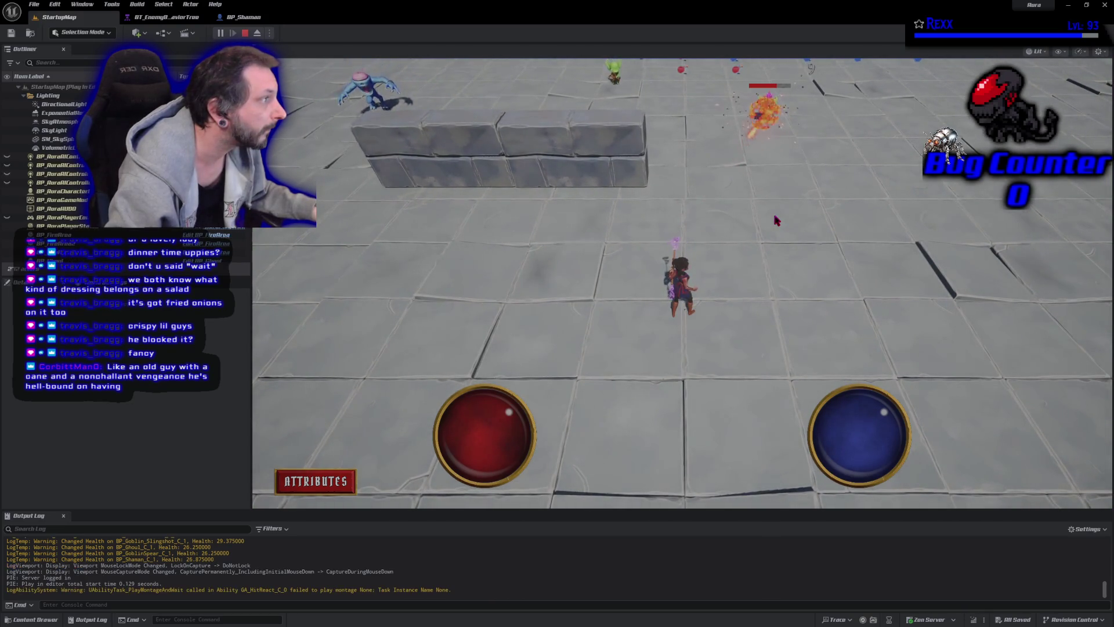
pyautogui.click(772, 133)
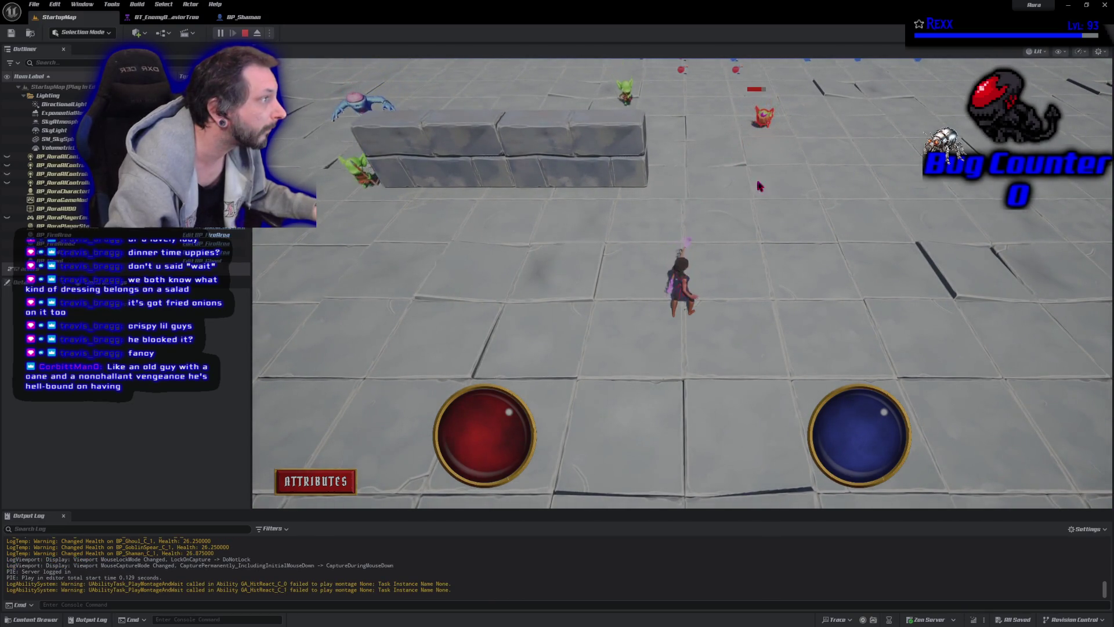
pyautogui.click(763, 249)
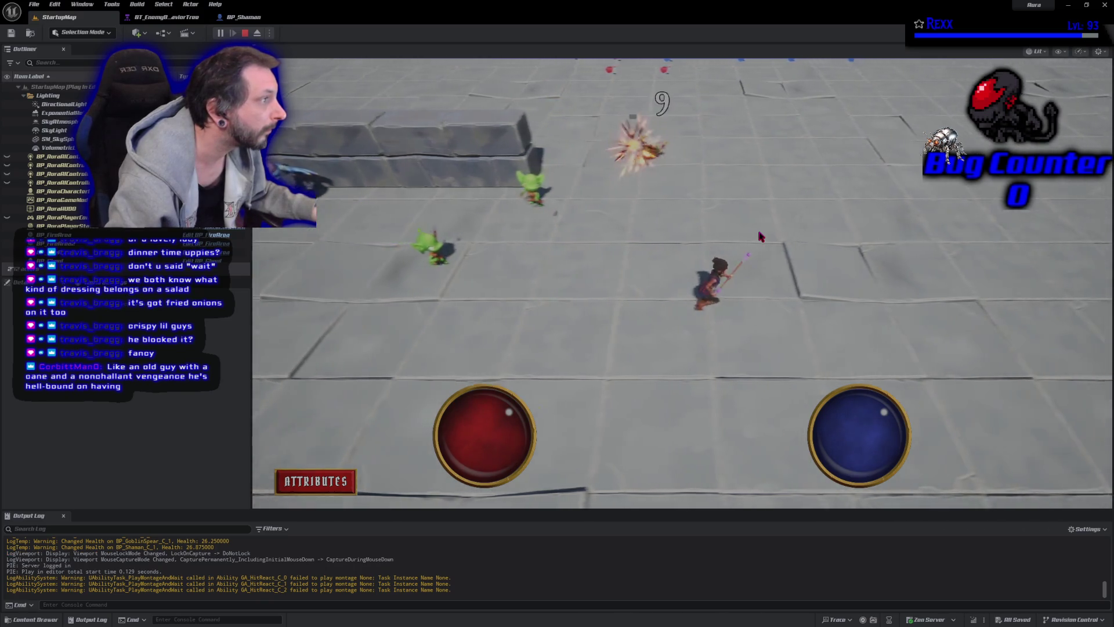
pyautogui.moveTo(761, 237); pyautogui.dragTo(718, 274)
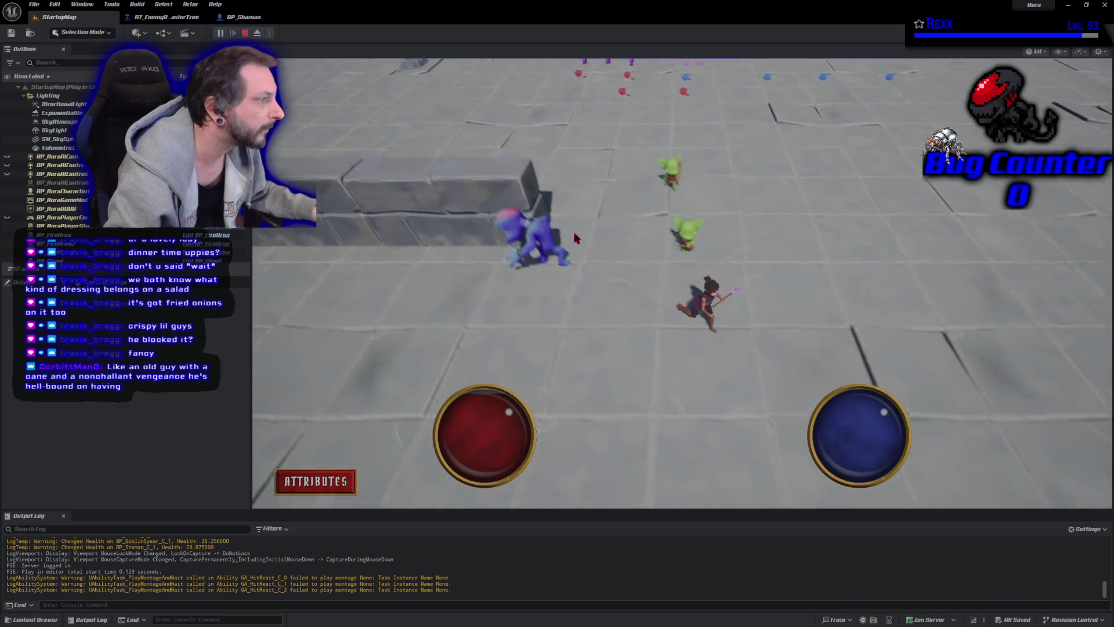
pyautogui.click(513, 214)
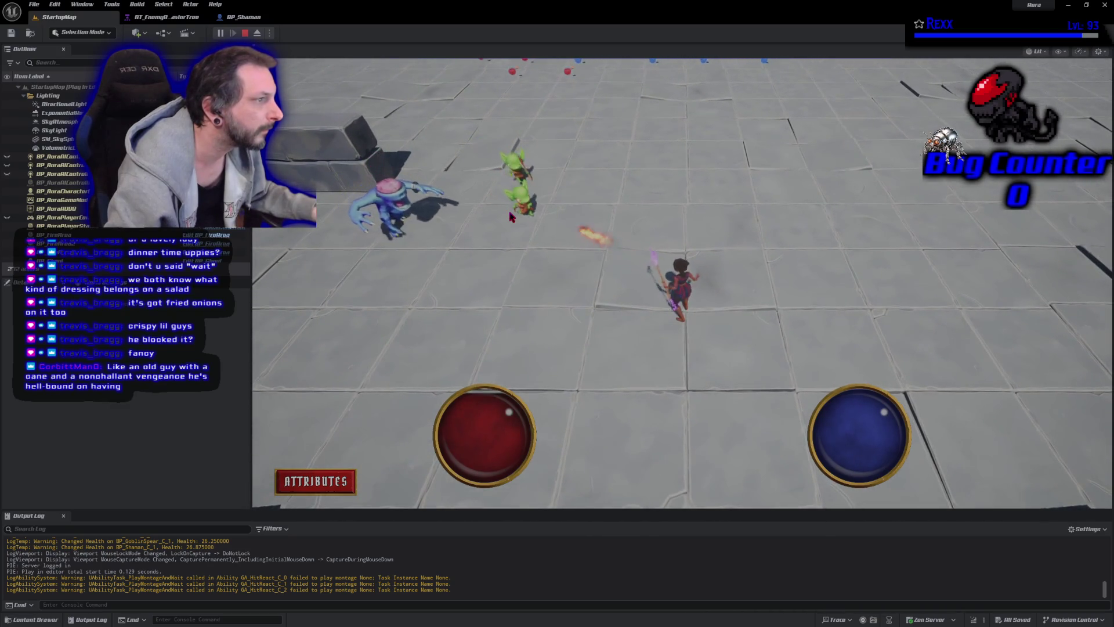
pyautogui.press('Escape')
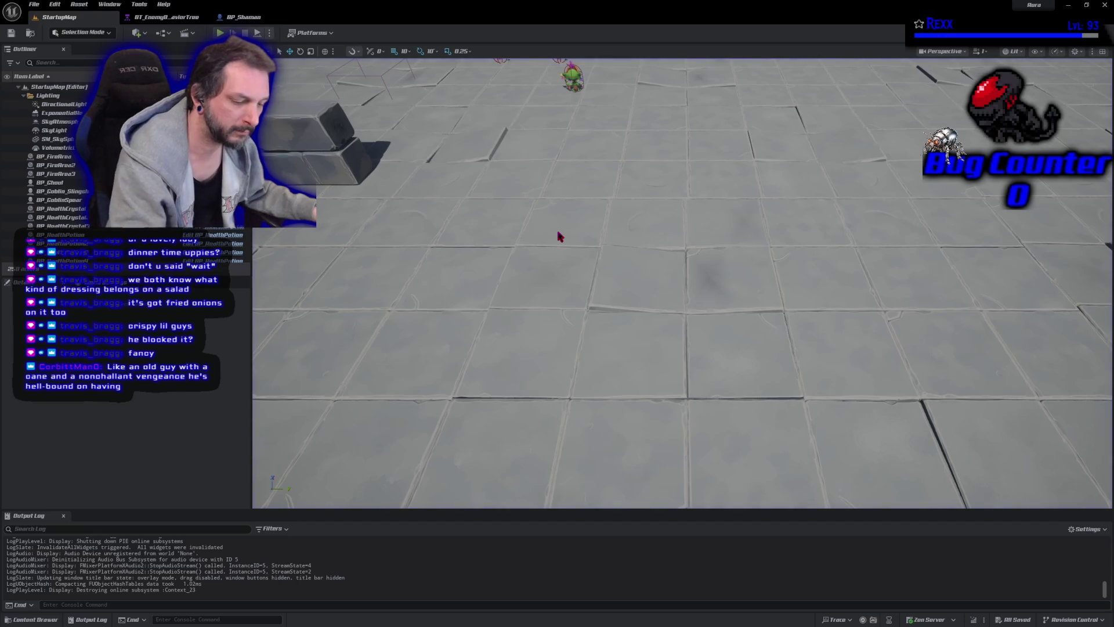
# Replay the level, fire fireballs at enemies beyond the wall and approaching goblins, then end it
pyautogui.hotkey('alt', 'p')
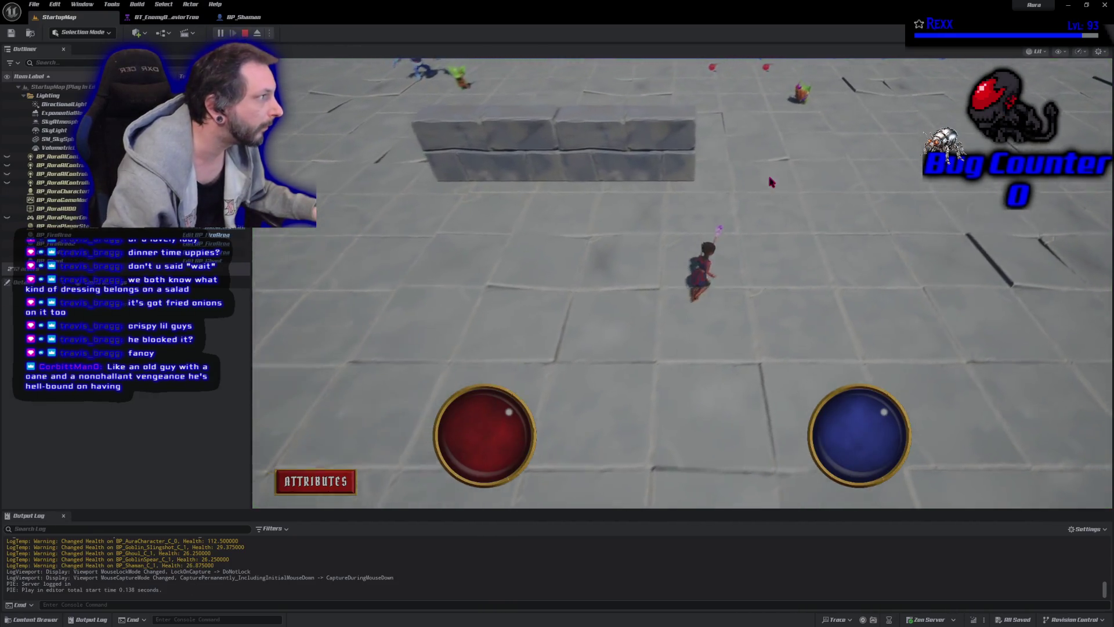
pyautogui.click(759, 198)
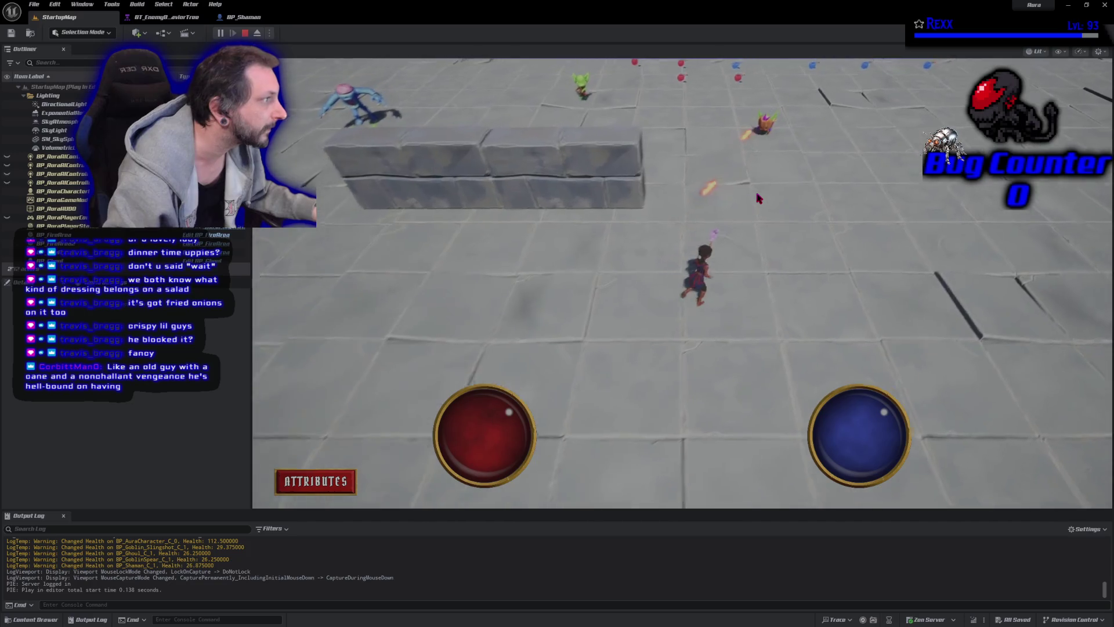
pyautogui.click(602, 278)
pyautogui.click(602, 277)
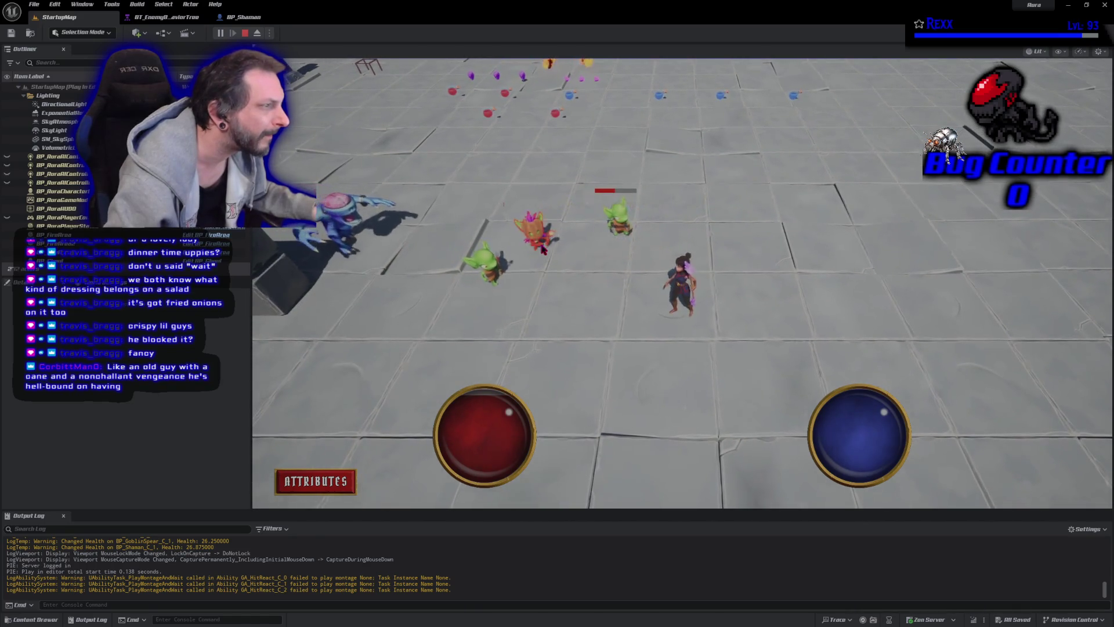
pyautogui.click(583, 318)
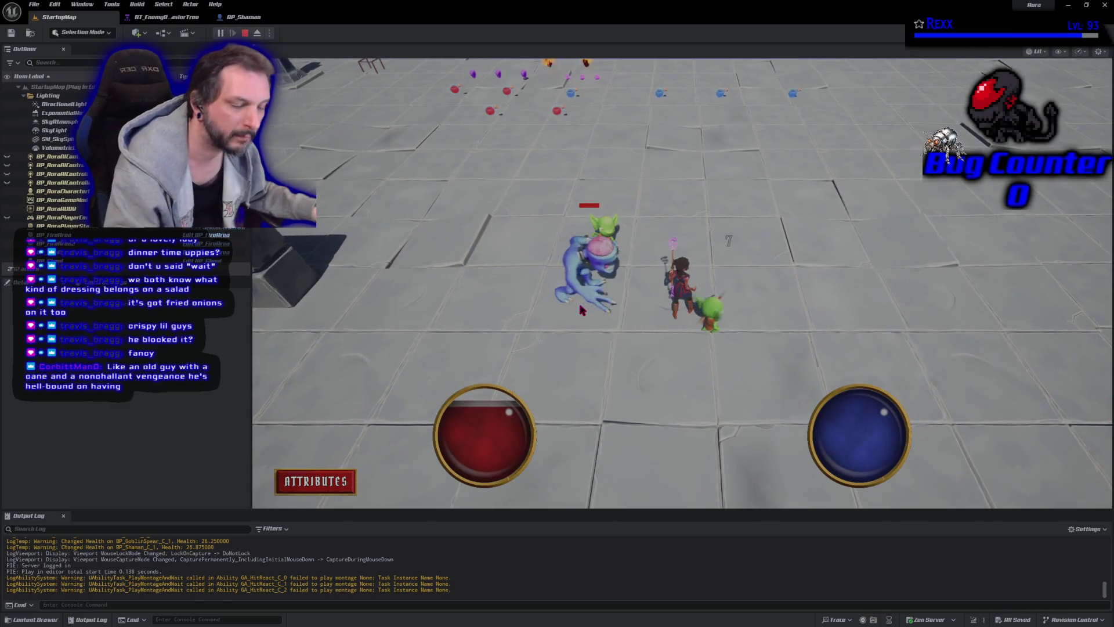
pyautogui.press('Escape')
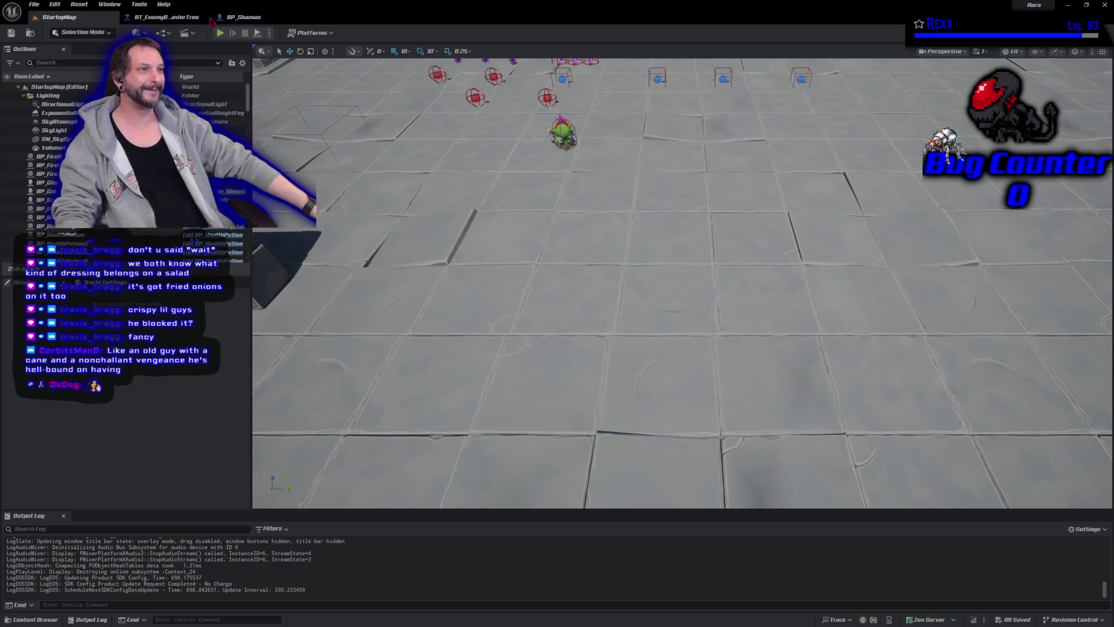
pyautogui.hotkey('alt', 'p')
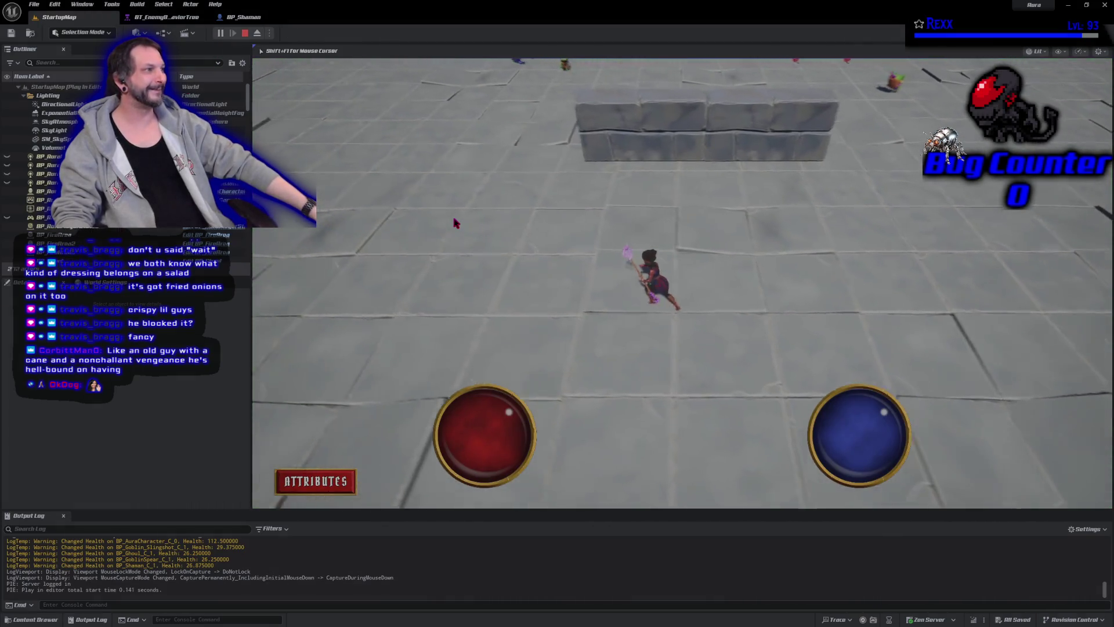
pyautogui.click(679, 163)
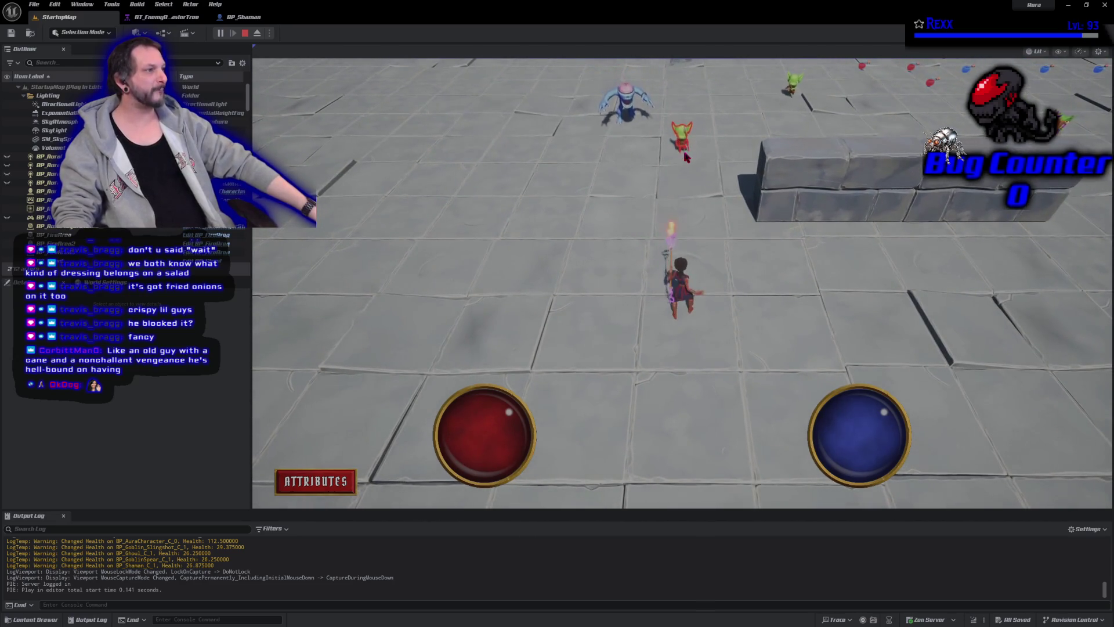
pyautogui.click(682, 168)
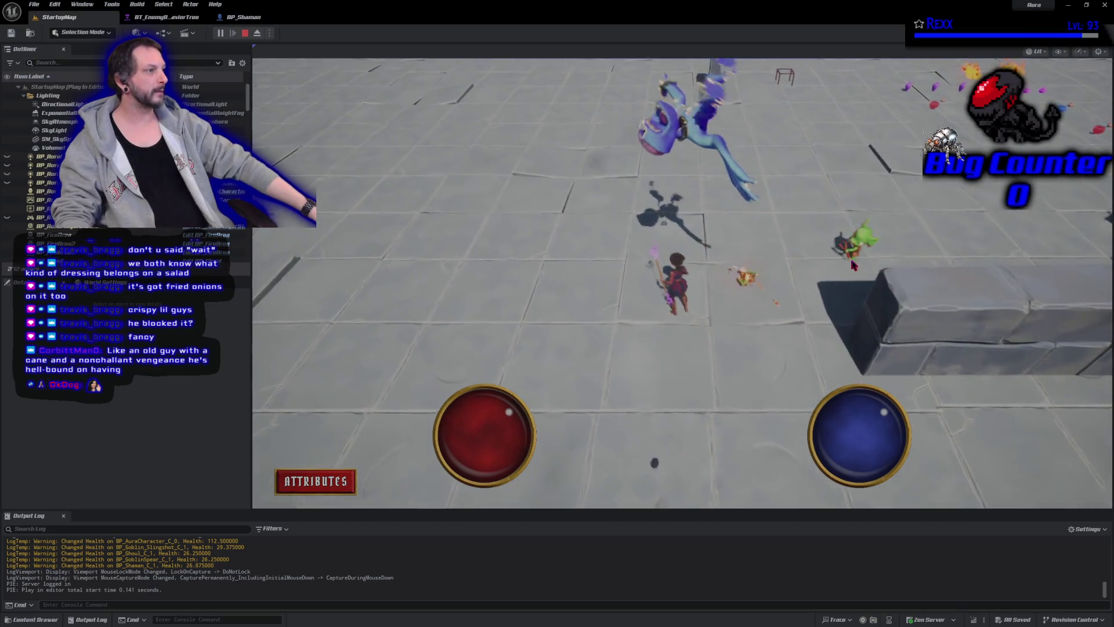
pyautogui.click(853, 265)
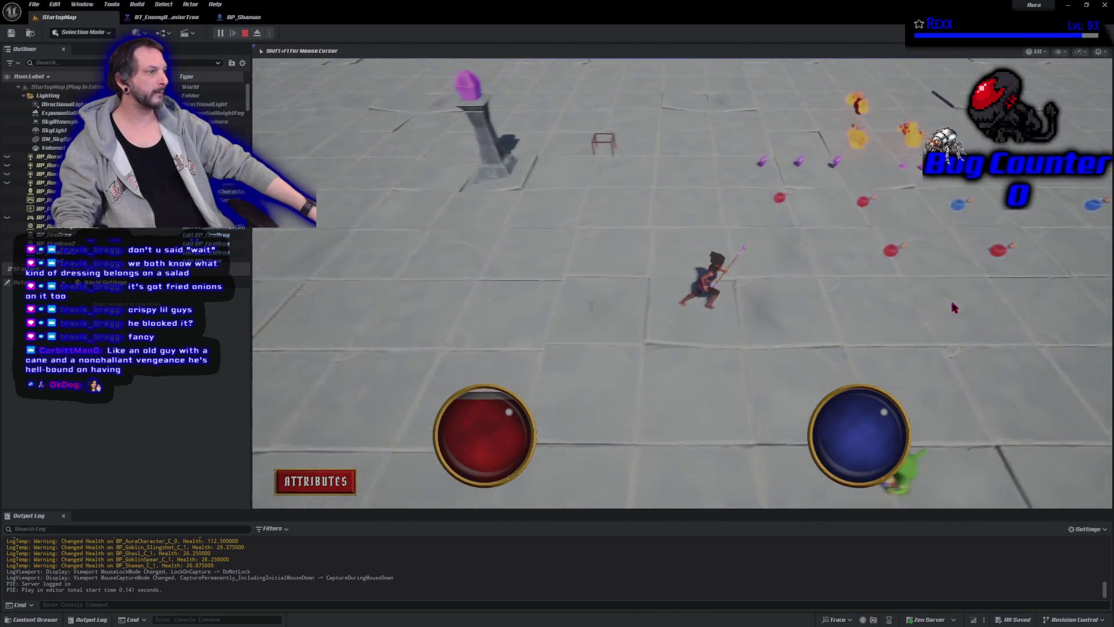
pyautogui.click(767, 430)
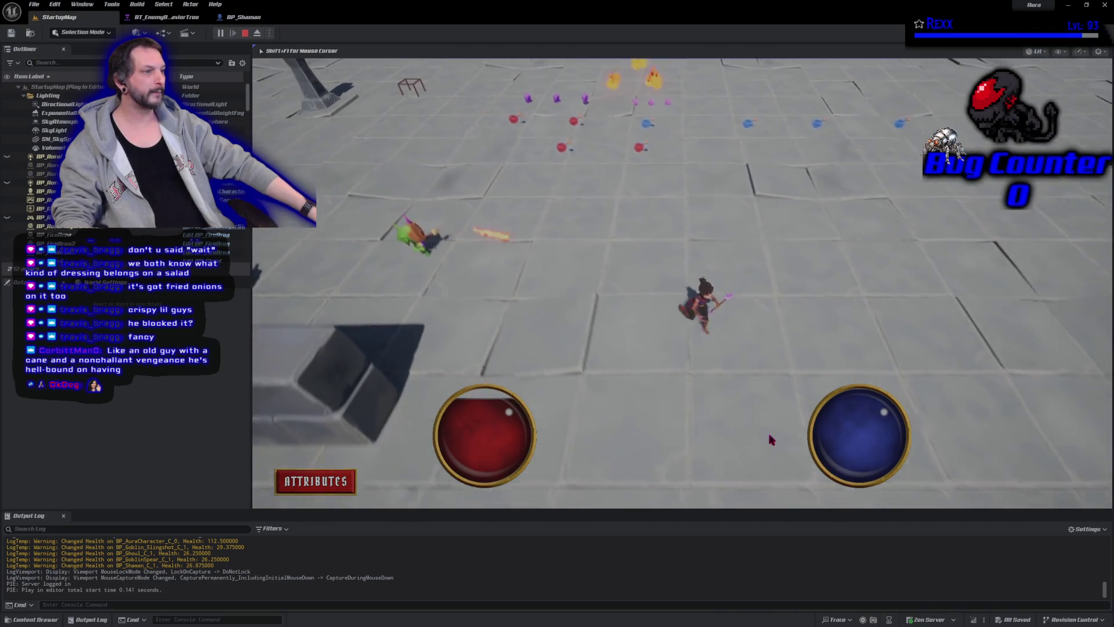
pyautogui.click(681, 396)
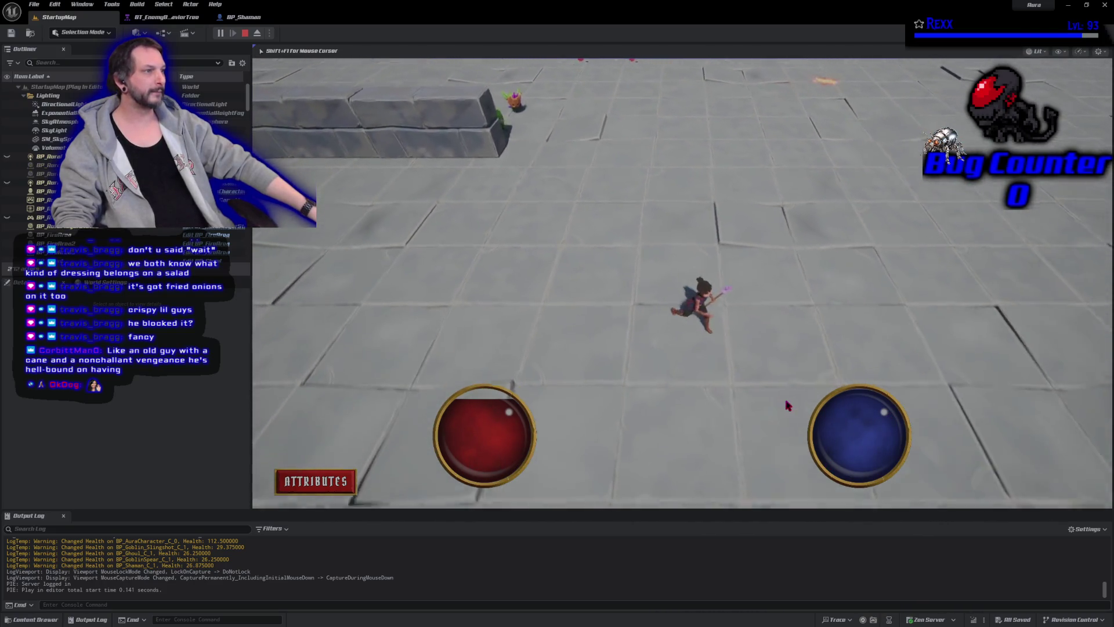
pyautogui.click(542, 244)
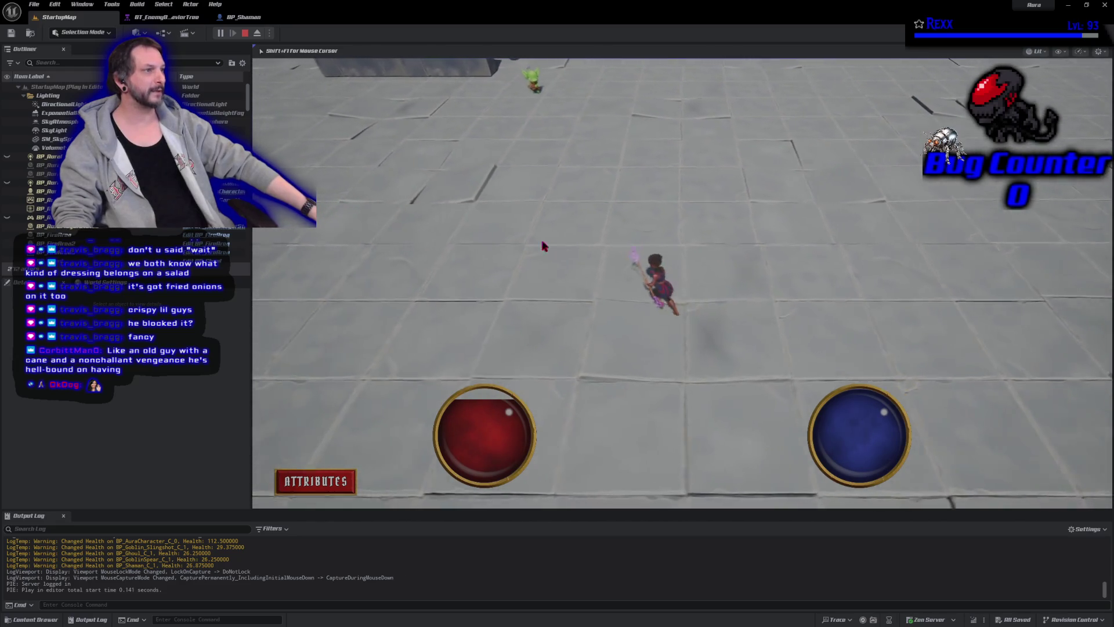
pyautogui.click(426, 328)
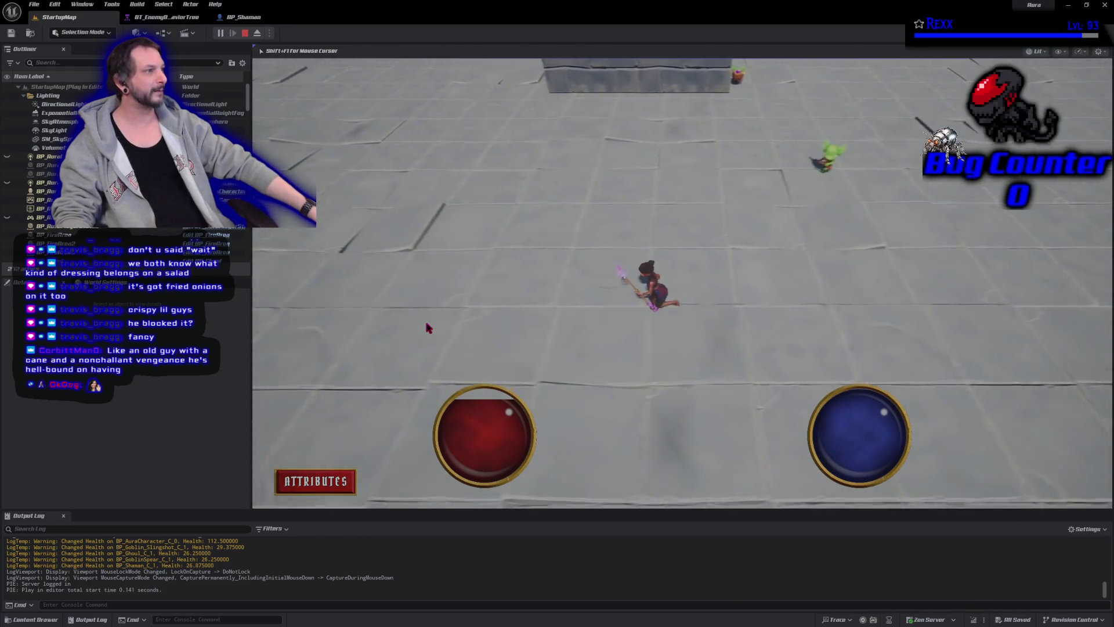
pyautogui.click(824, 246)
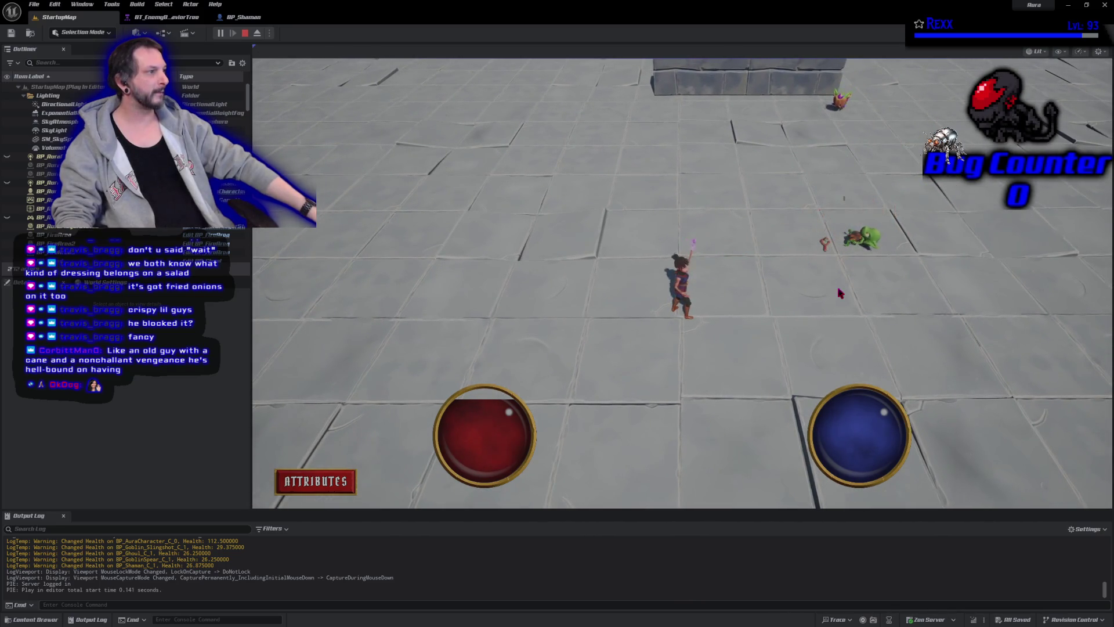
pyautogui.click(824, 249)
pyautogui.click(862, 276)
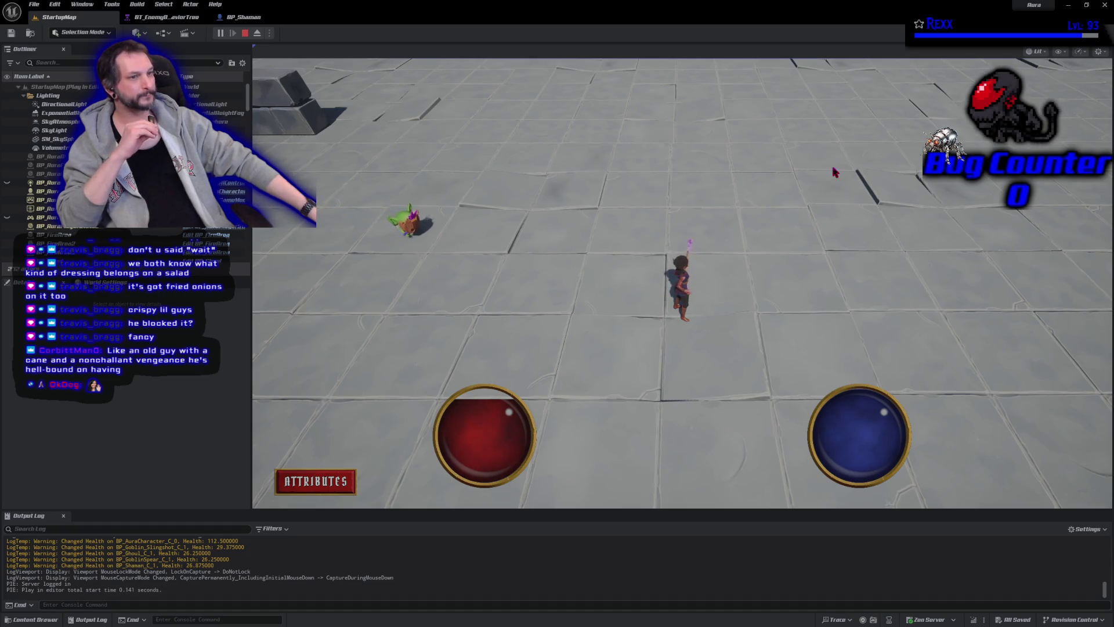
pyautogui.click(852, 181)
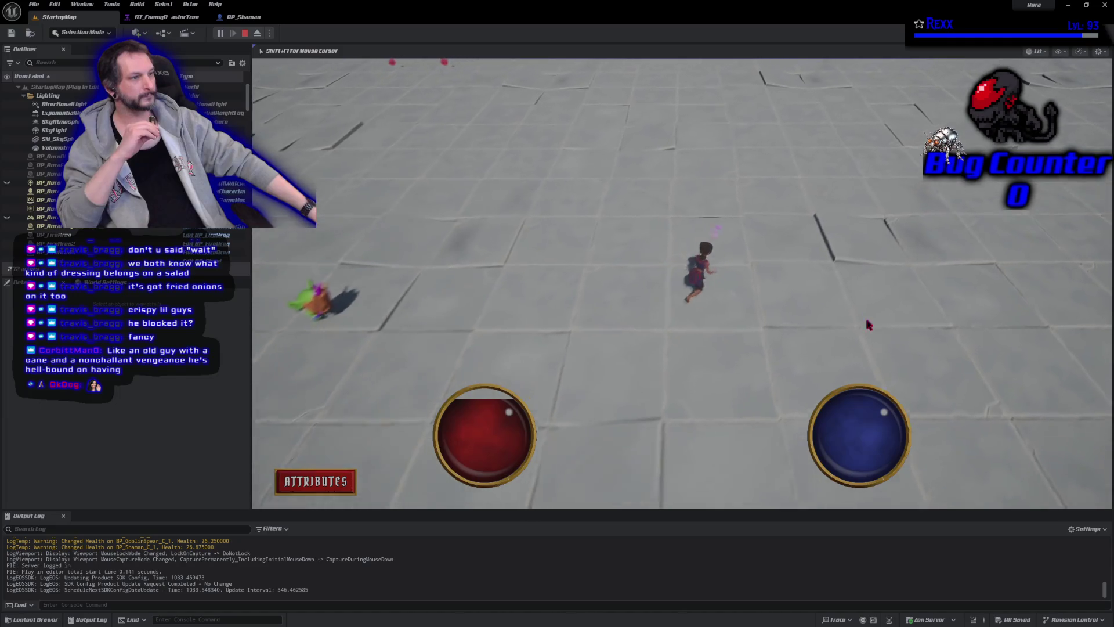
pyautogui.click(525, 396)
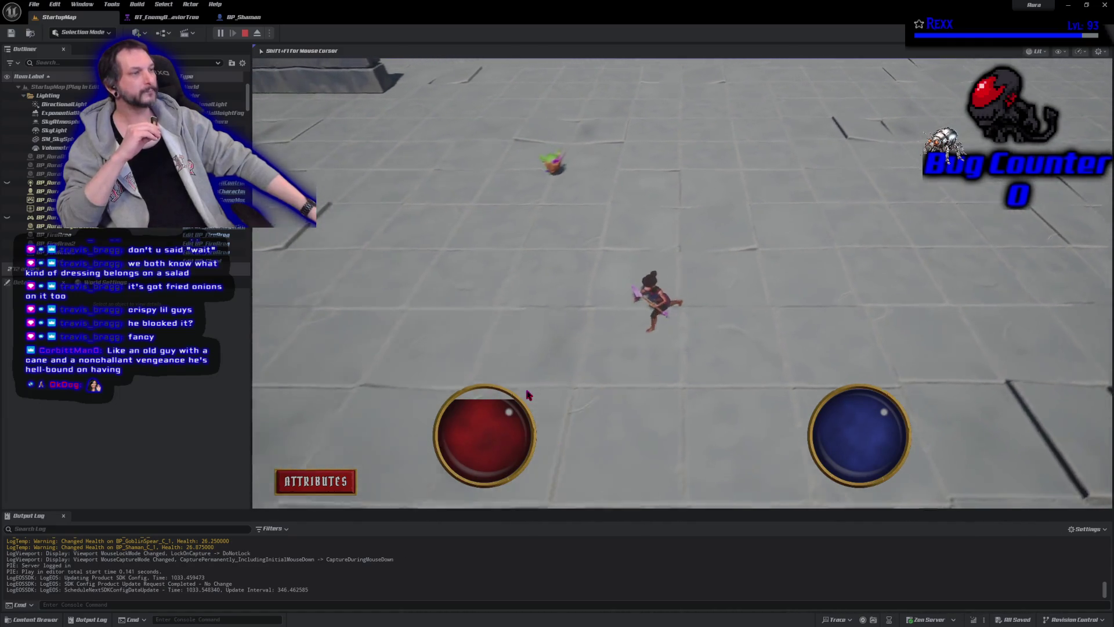
pyautogui.click(833, 257)
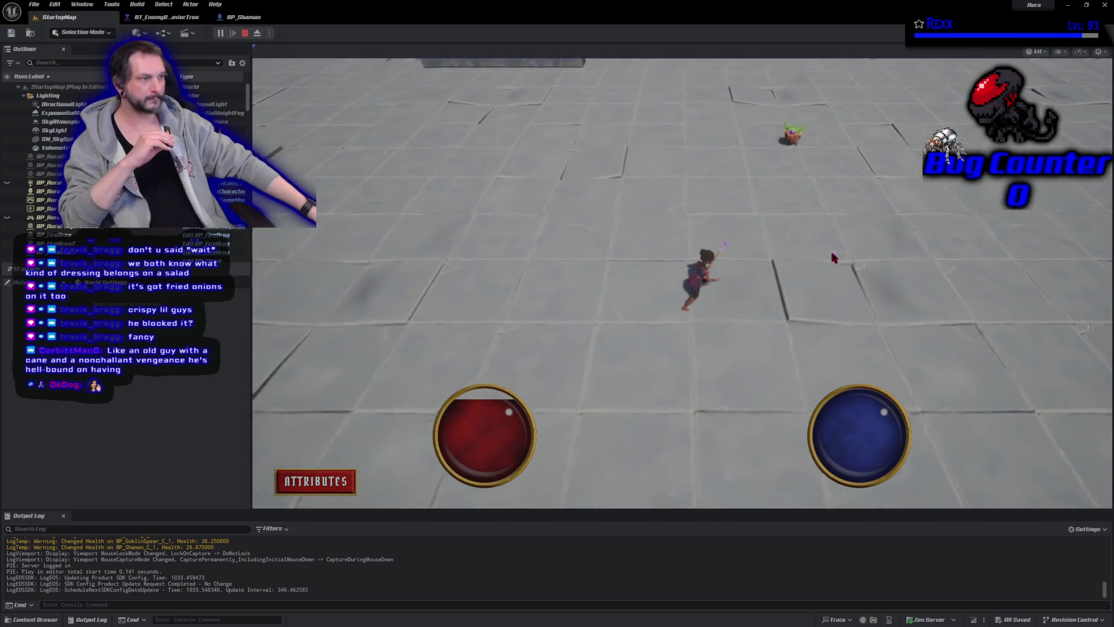
pyautogui.click(778, 144)
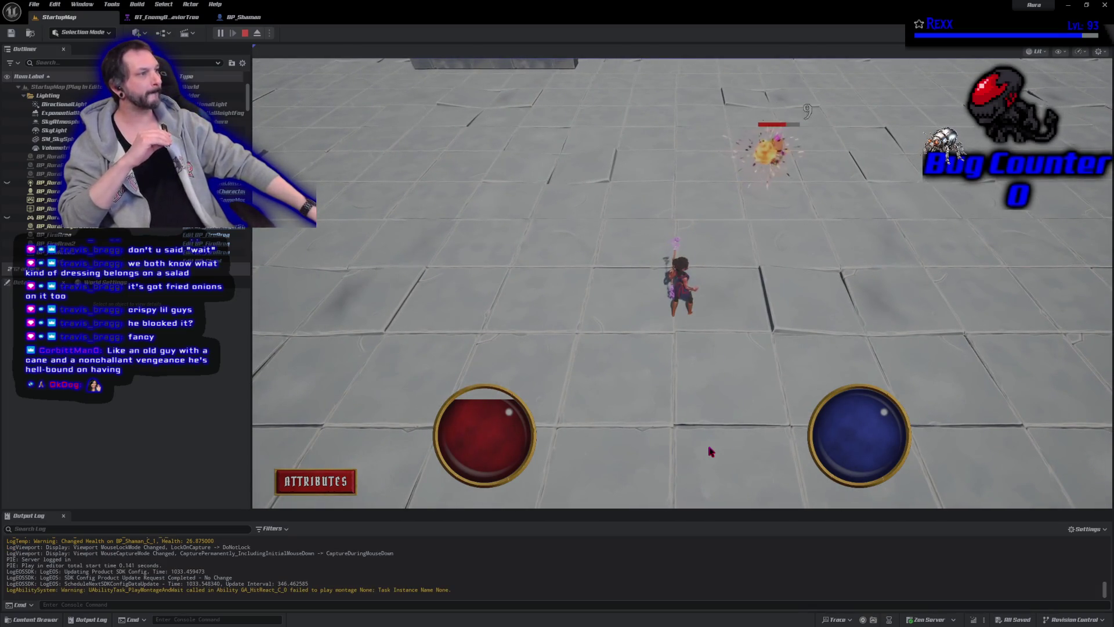
pyautogui.click(568, 199)
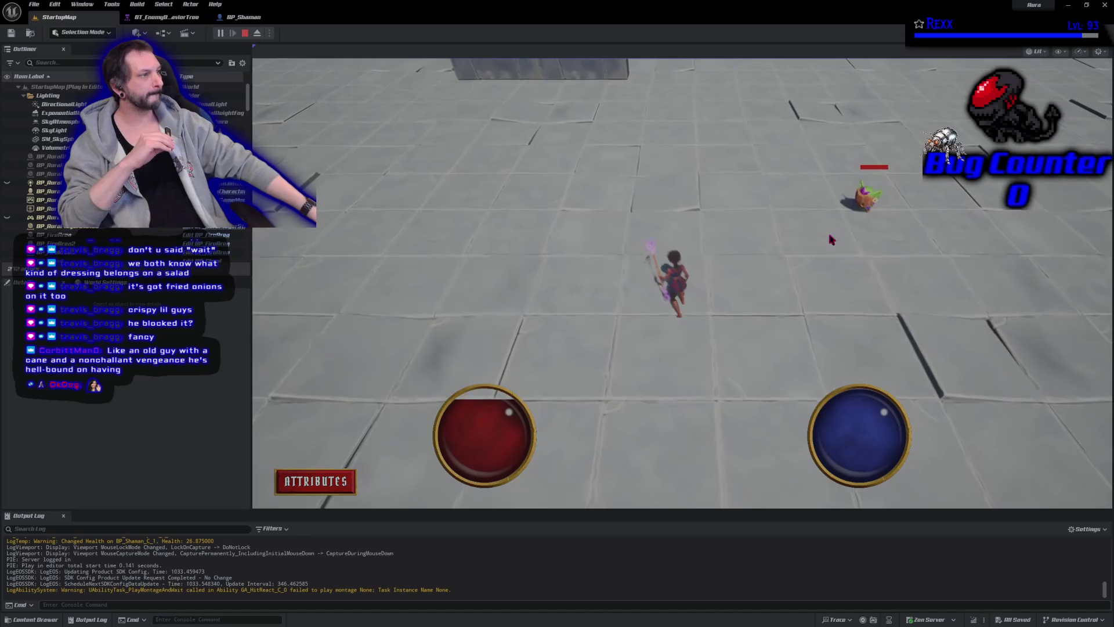
pyautogui.click(842, 214)
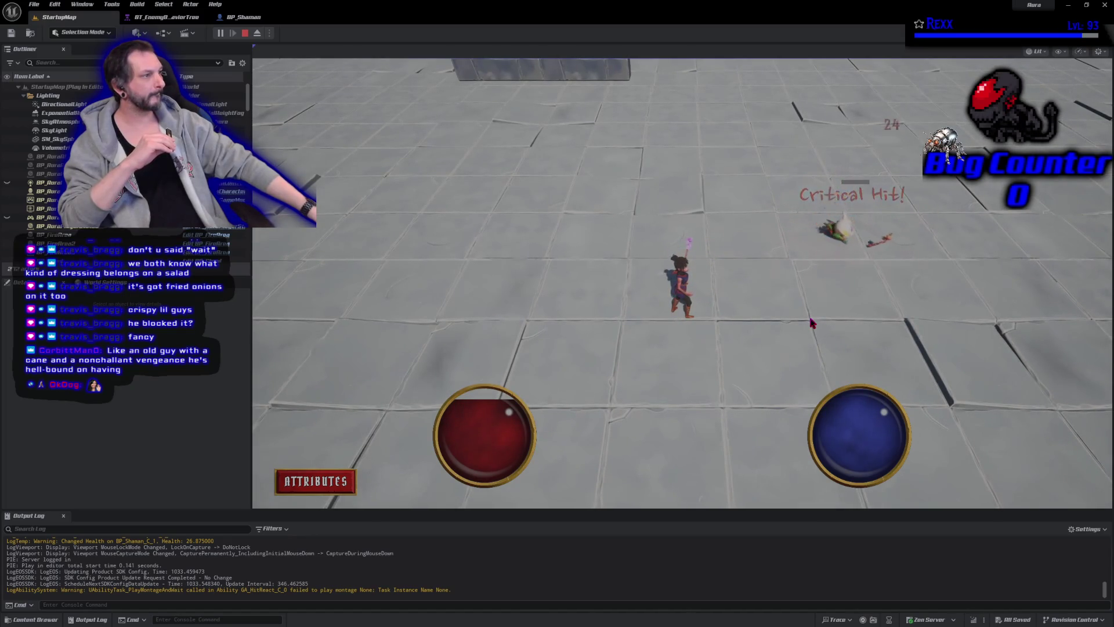
pyautogui.click(245, 34)
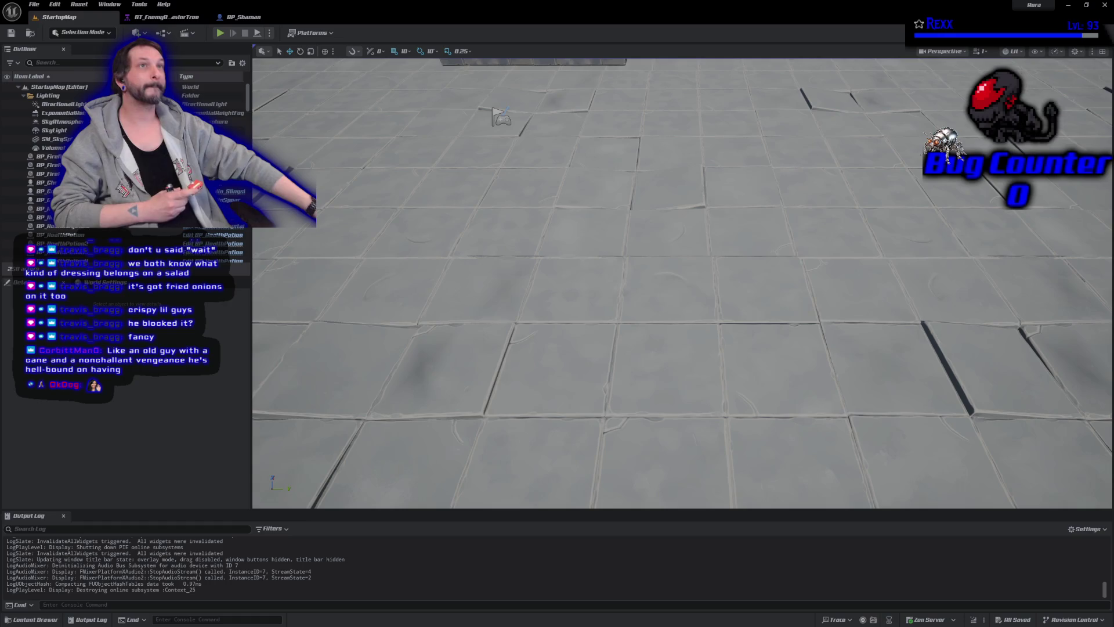
# Play-test with the Attributes panel open, casting firebolts at approaching enemies, then stop the session
pyautogui.click(220, 32)
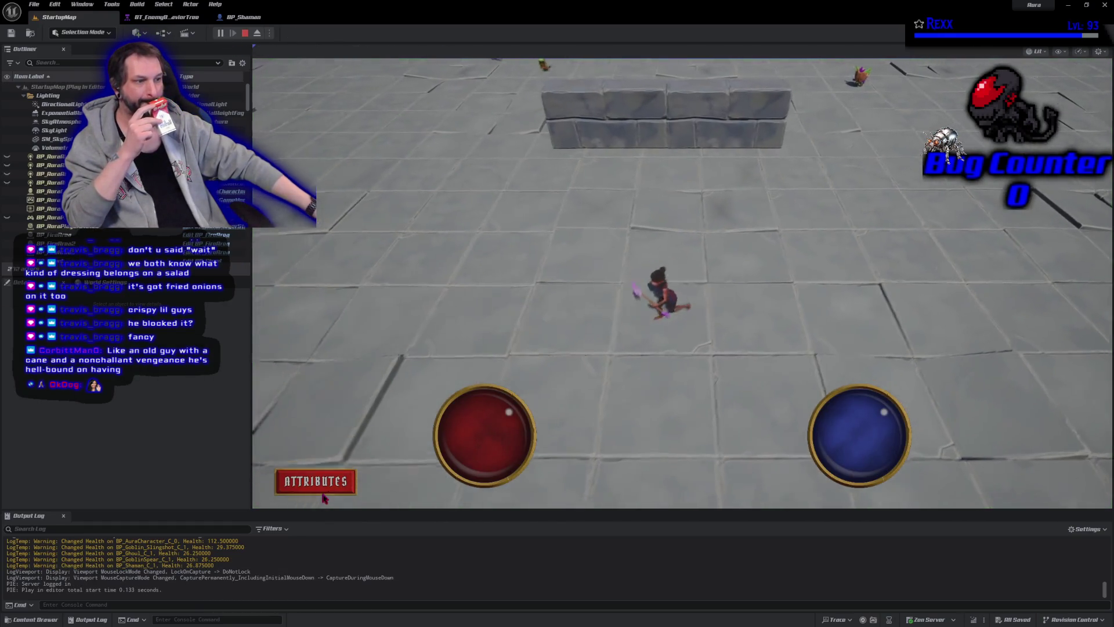
pyautogui.click(323, 492)
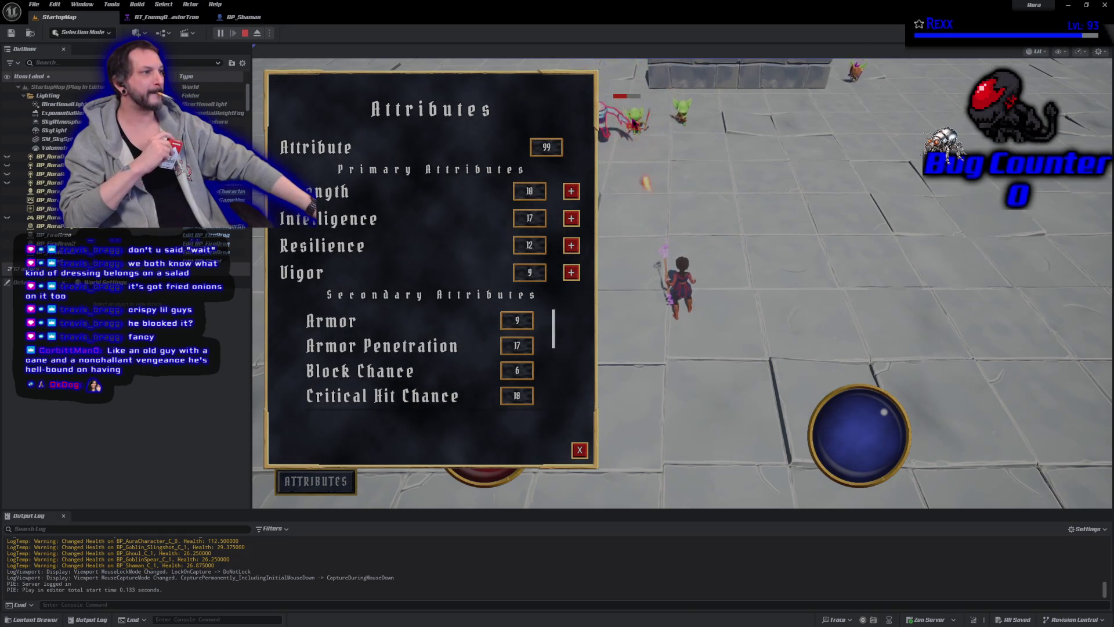
pyautogui.click(638, 128)
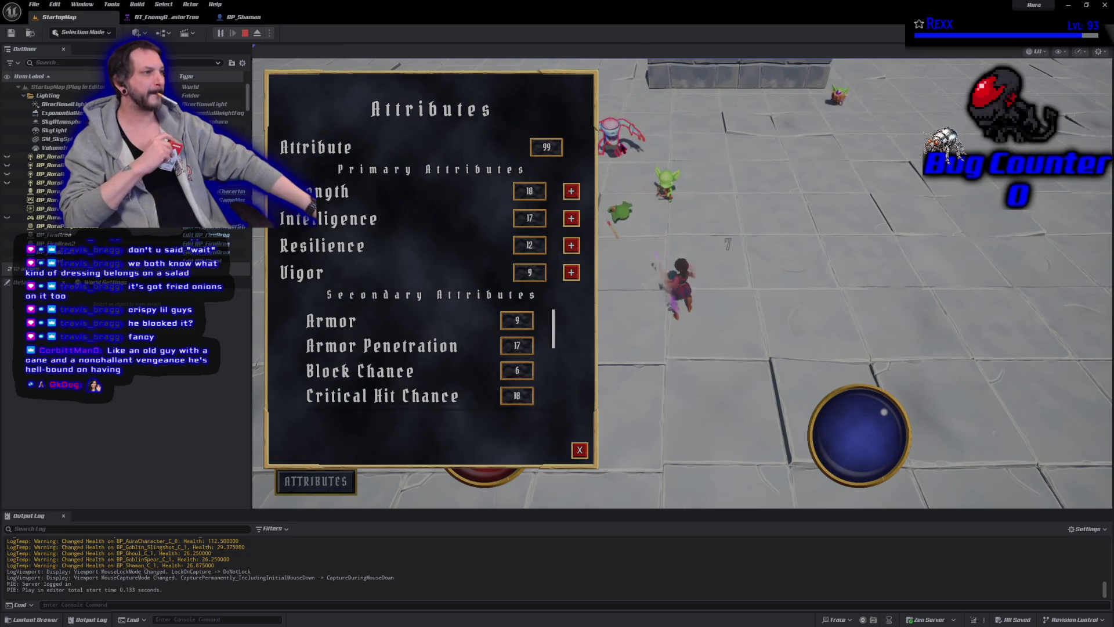
pyautogui.click(818, 265)
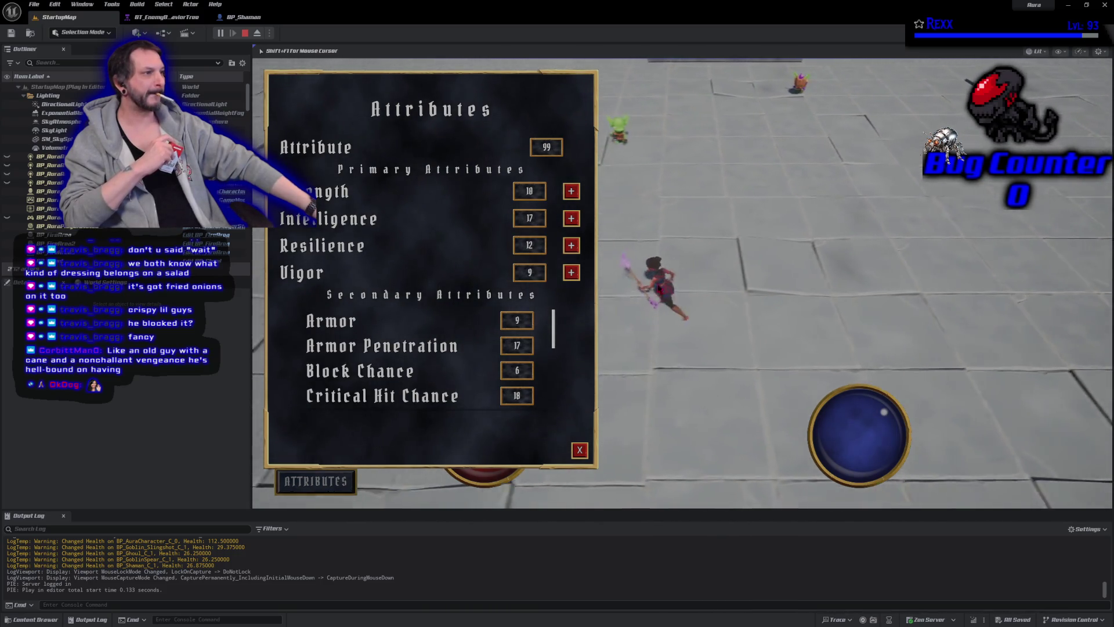
pyautogui.click(652, 177)
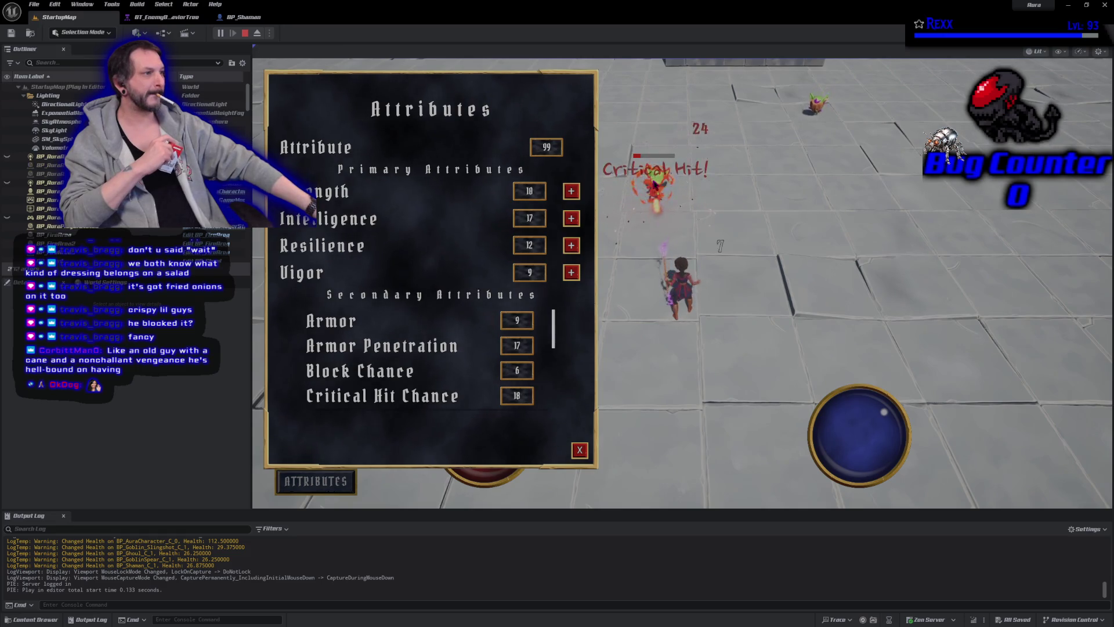
pyautogui.click(811, 119)
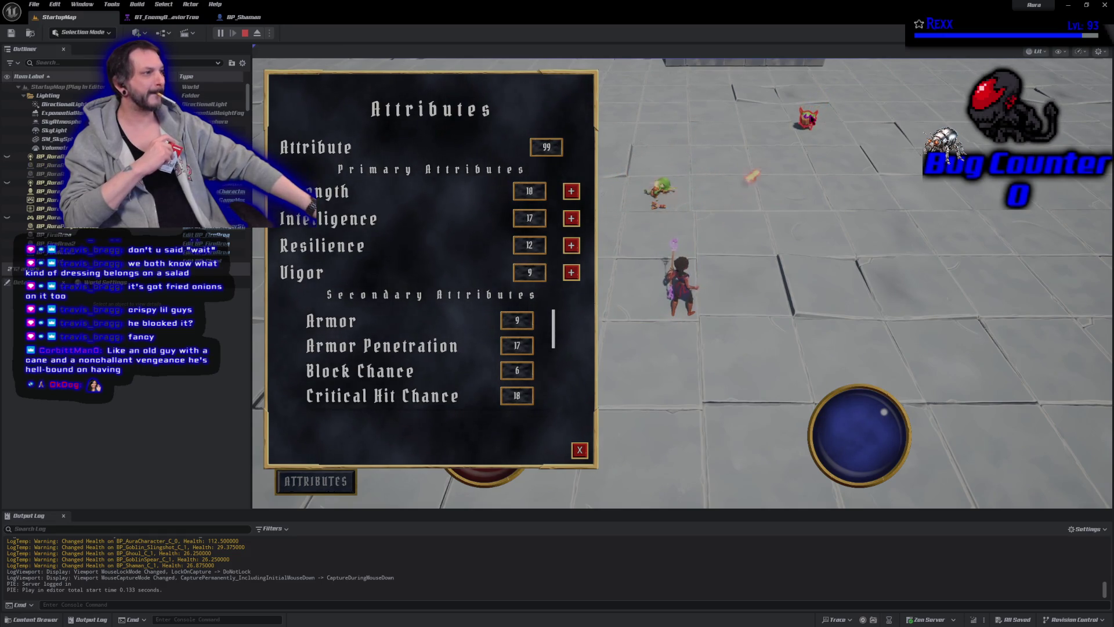
pyautogui.click(786, 152)
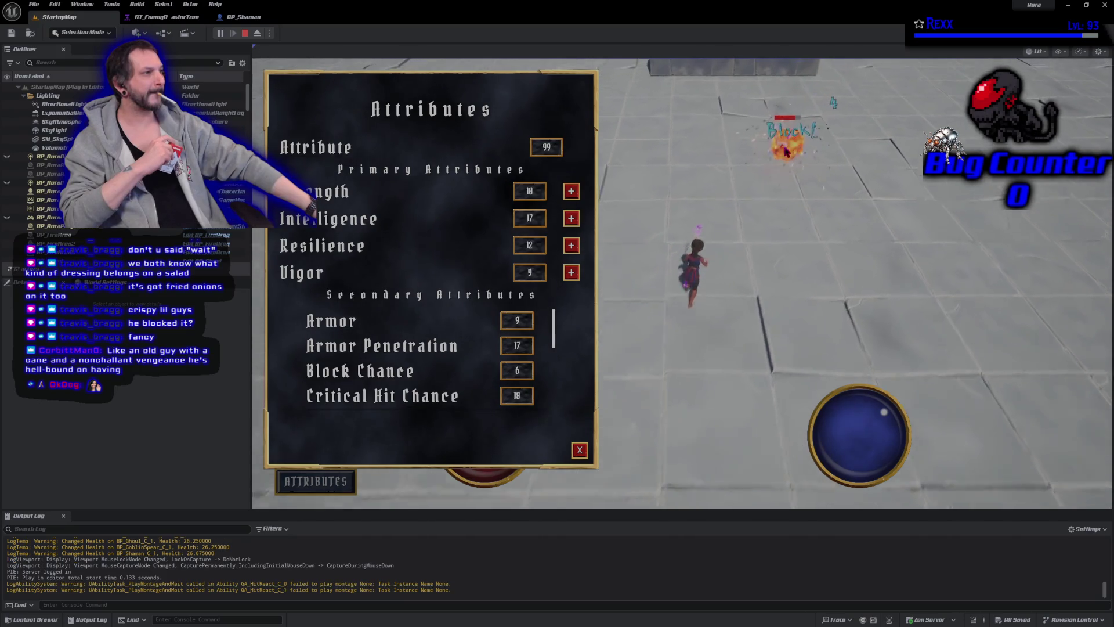
pyautogui.click(676, 392)
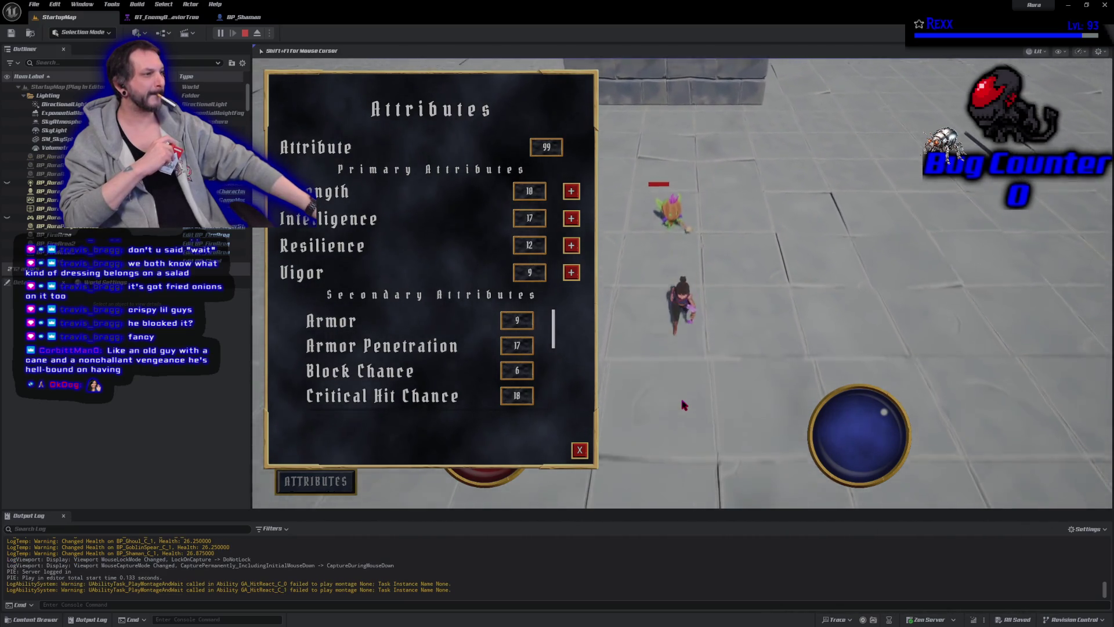
pyautogui.click(680, 220)
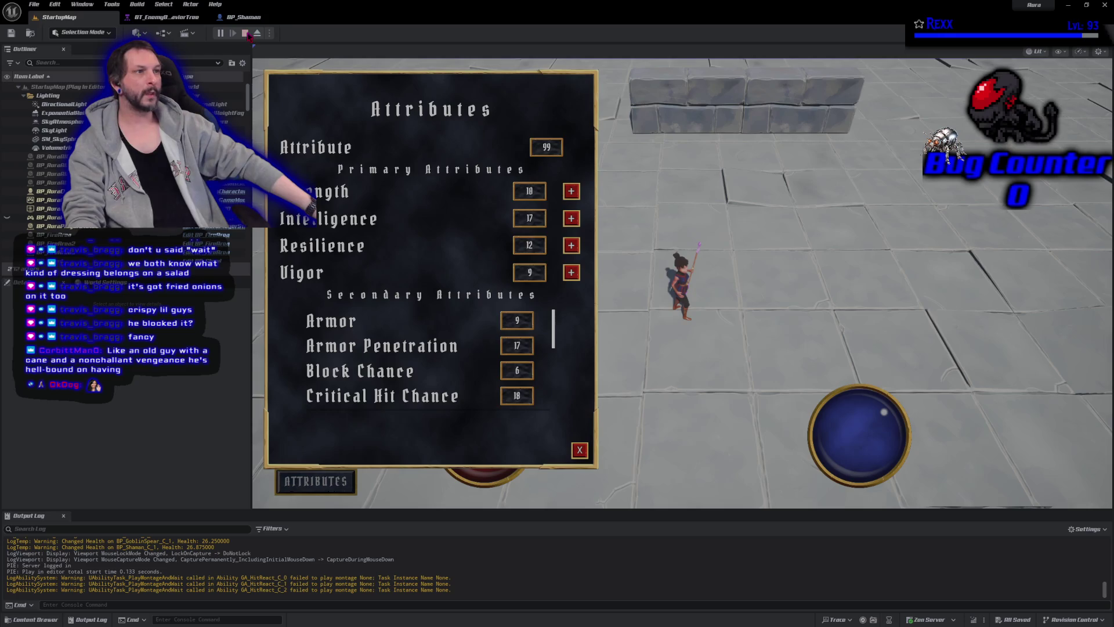
pyautogui.click(245, 33)
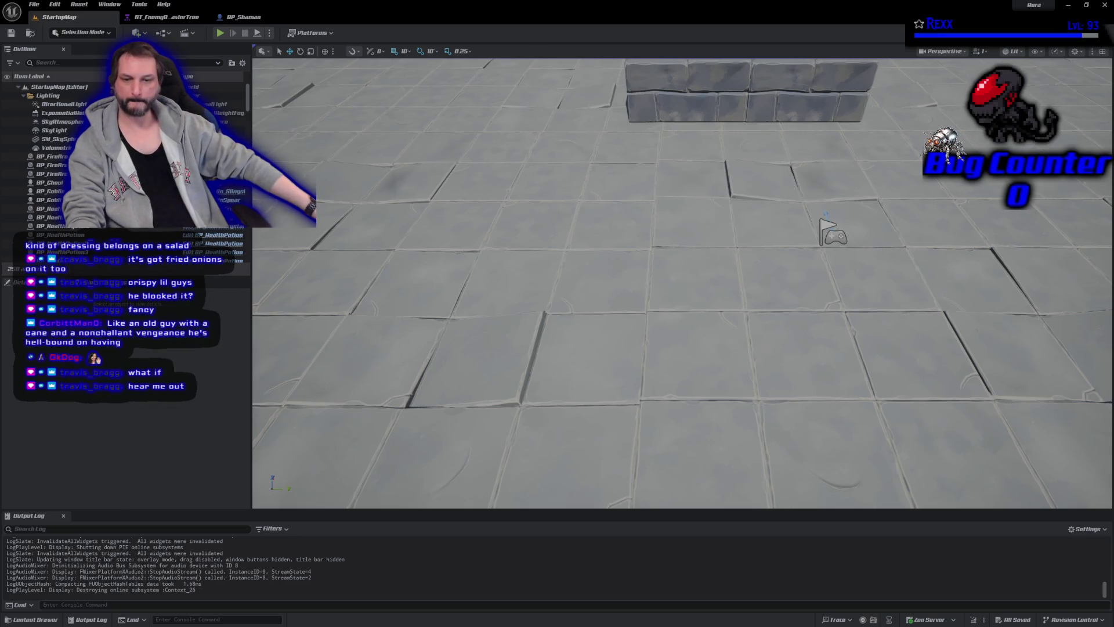
# Commit the five changed files to Development as 'Dead Blackboard Key', push to origin, and close GitHub Desktop
pyautogui.hotkey('alt', 'Tab')
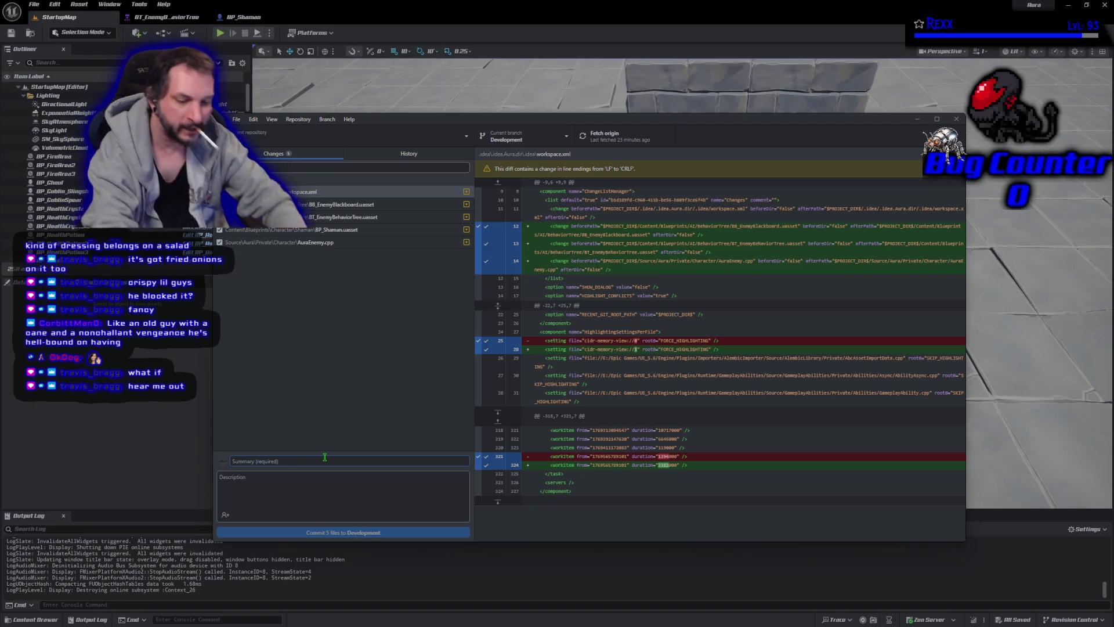
pyautogui.write('Dead B')
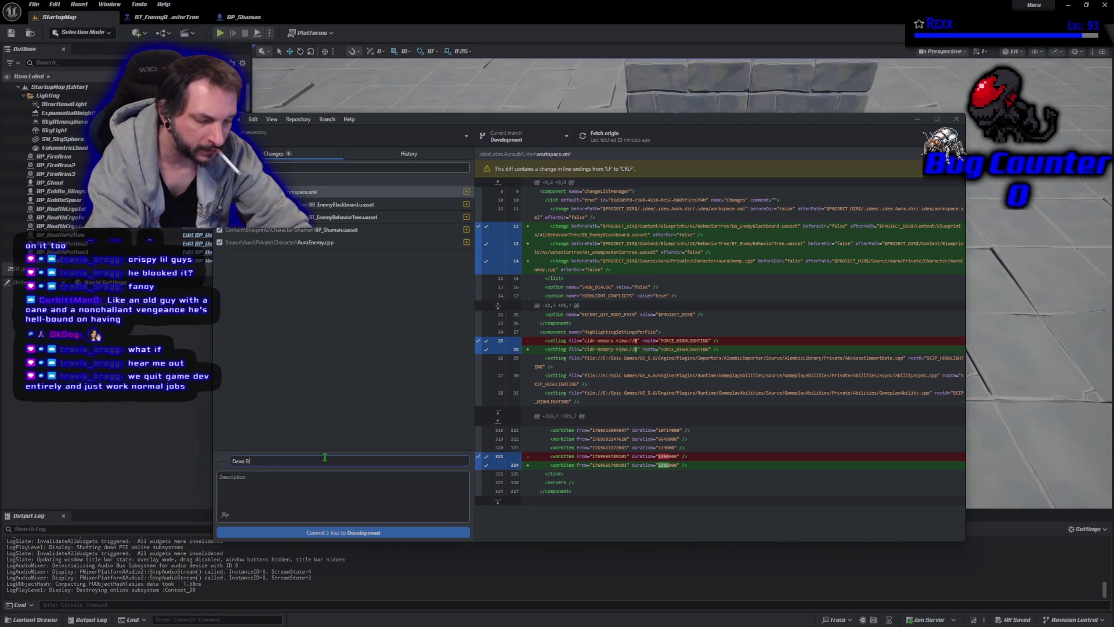
pyautogui.write('lackboard')
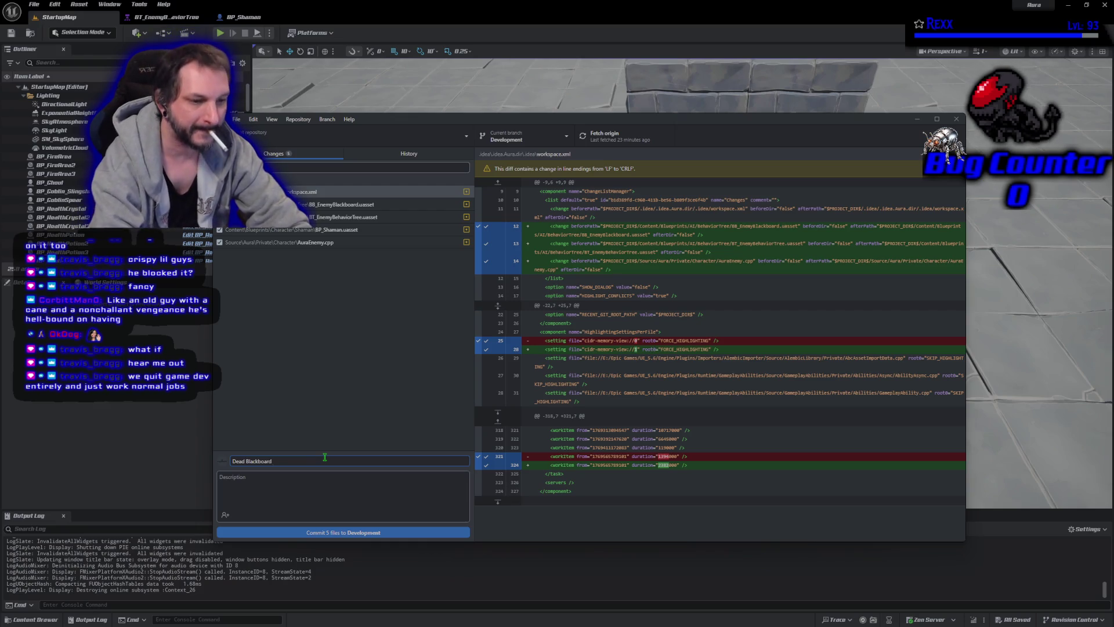
pyautogui.write(' Key')
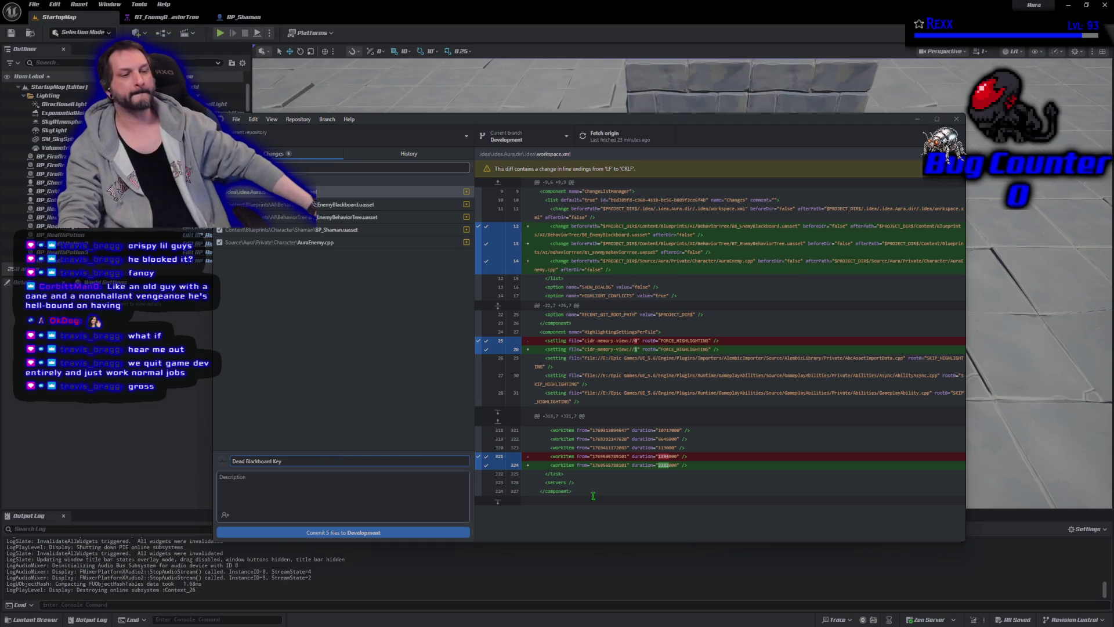
pyautogui.click(413, 533)
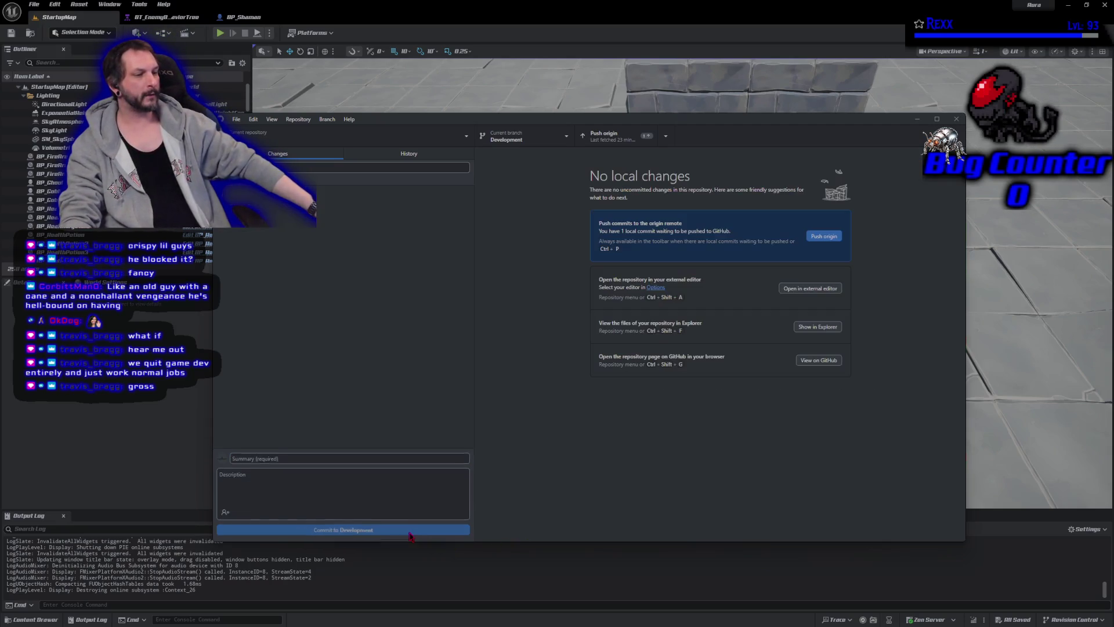
pyautogui.click(819, 237)
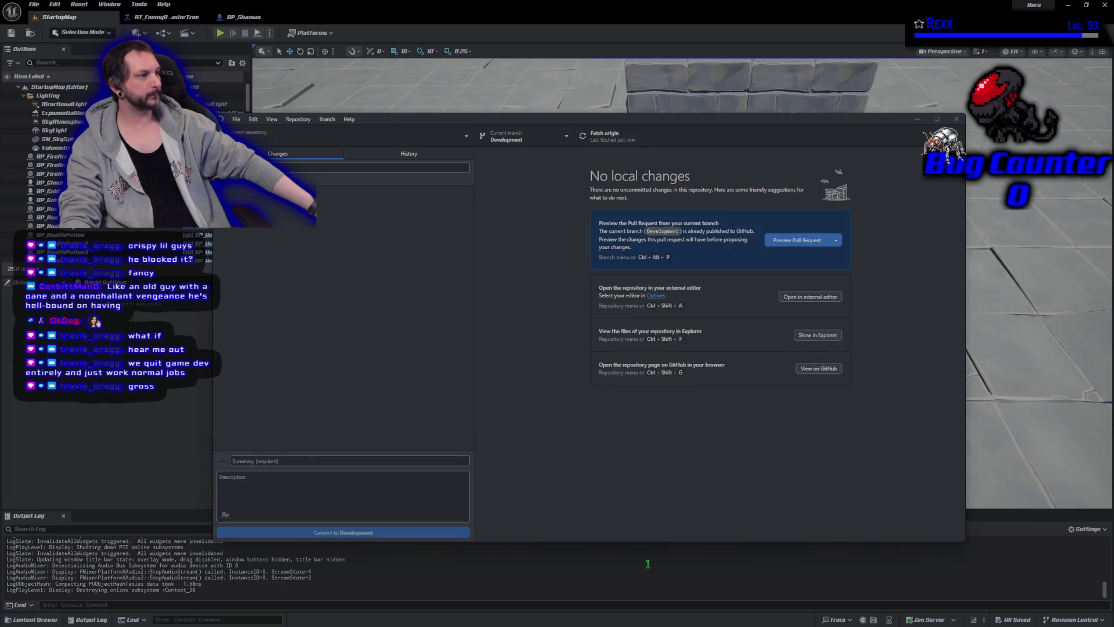
pyautogui.click(956, 119)
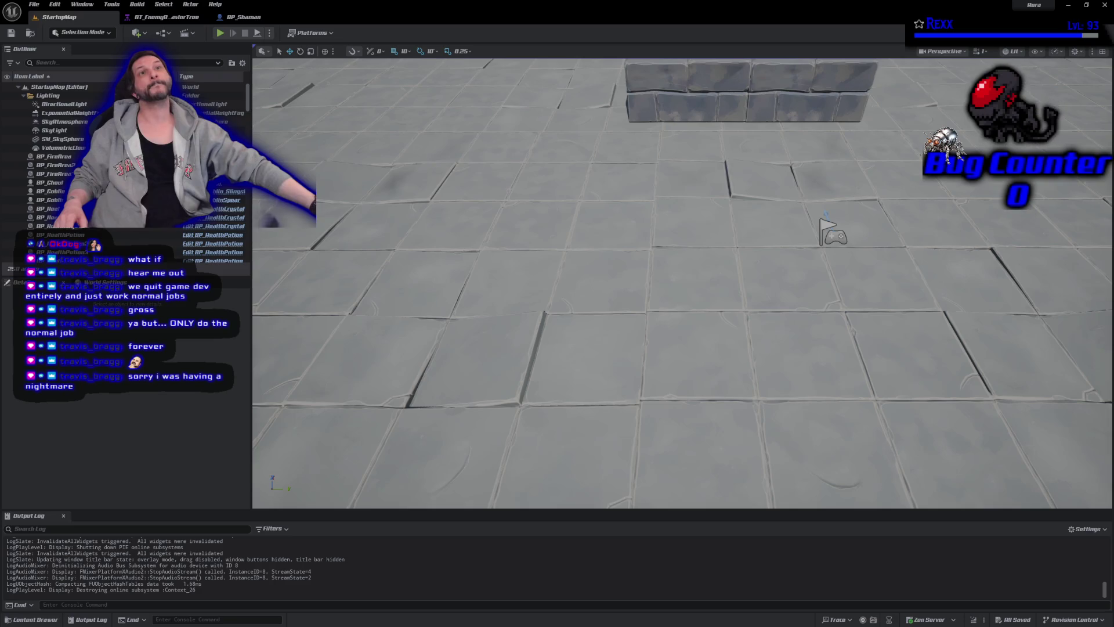
# Close Unreal Editor and AuraEnemy.cpp, then open AuraProjectile.cpp from Source > Private > Actor
pyautogui.click(1103, 6)
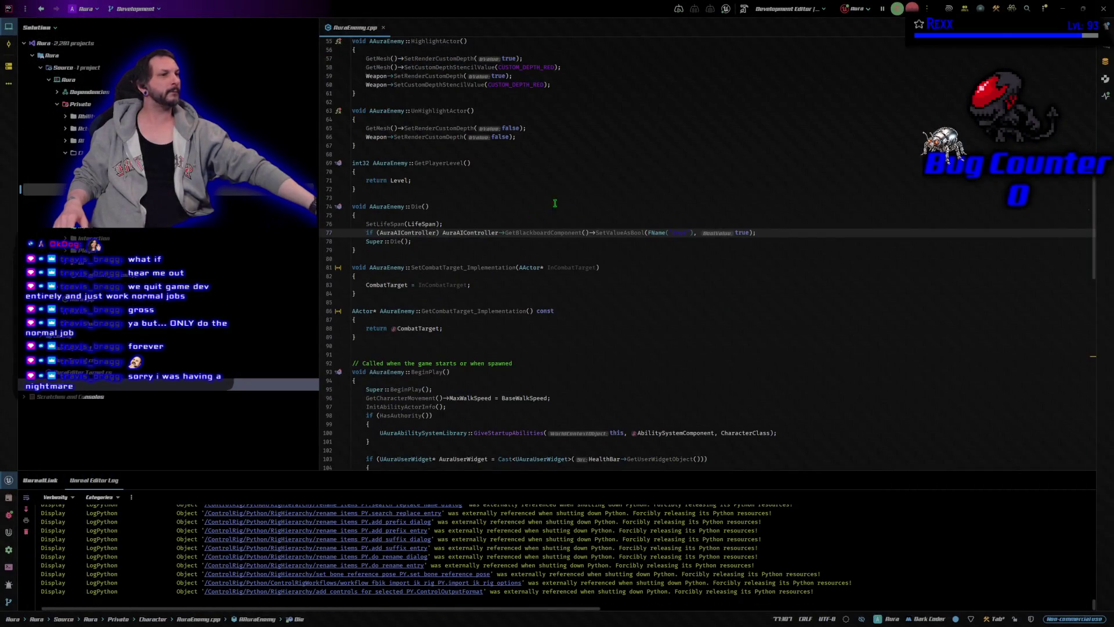
pyautogui.click(383, 27)
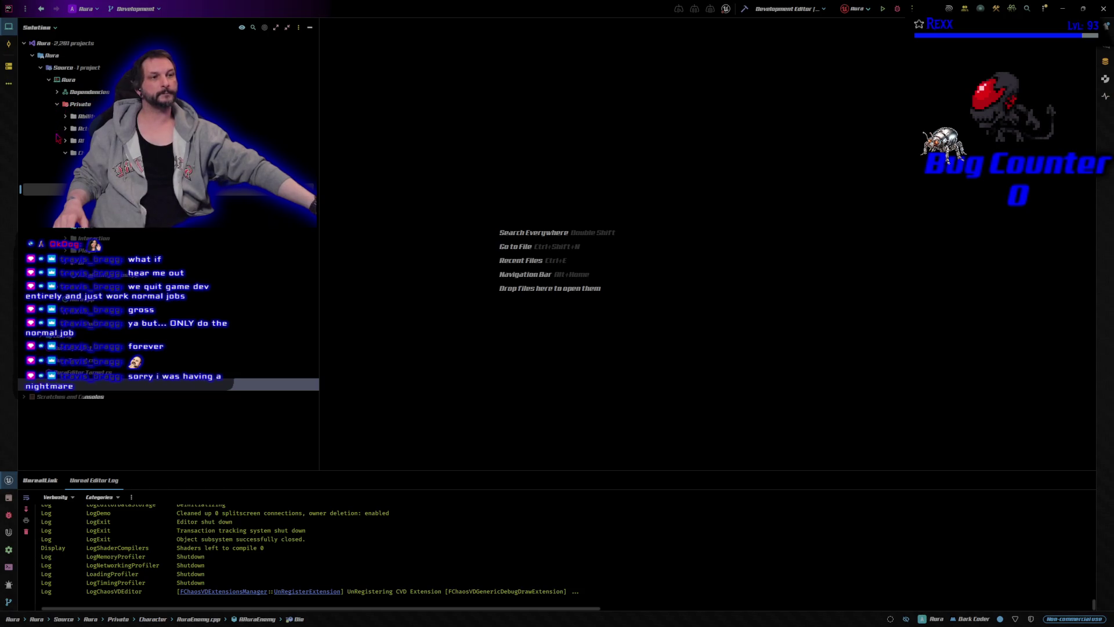
pyautogui.click(67, 153)
pyautogui.click(65, 129)
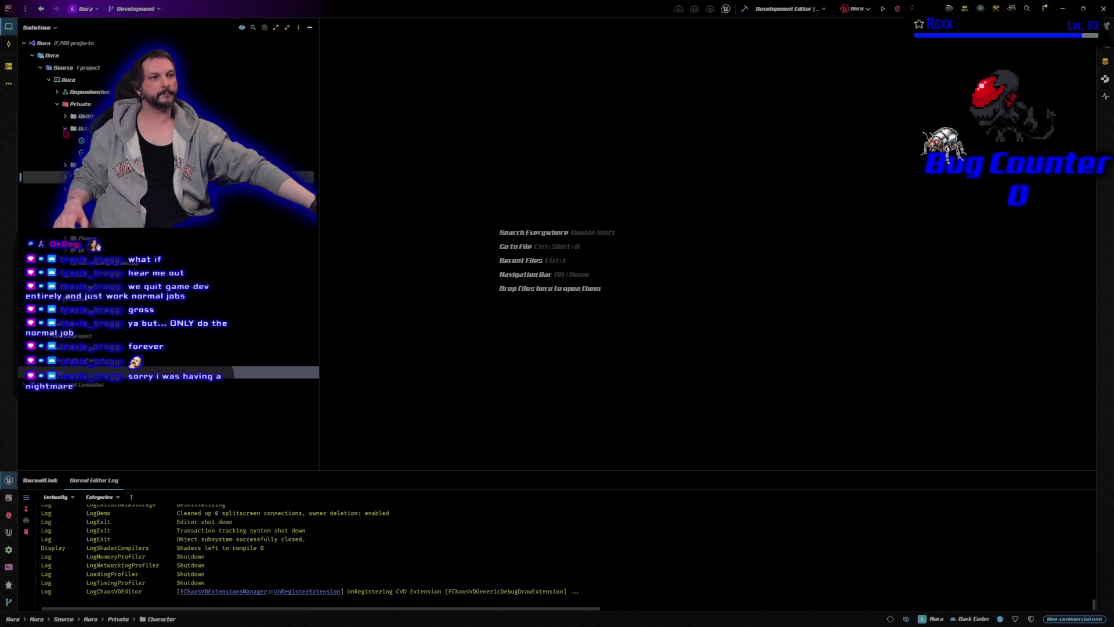
pyautogui.doubleClick(81, 153)
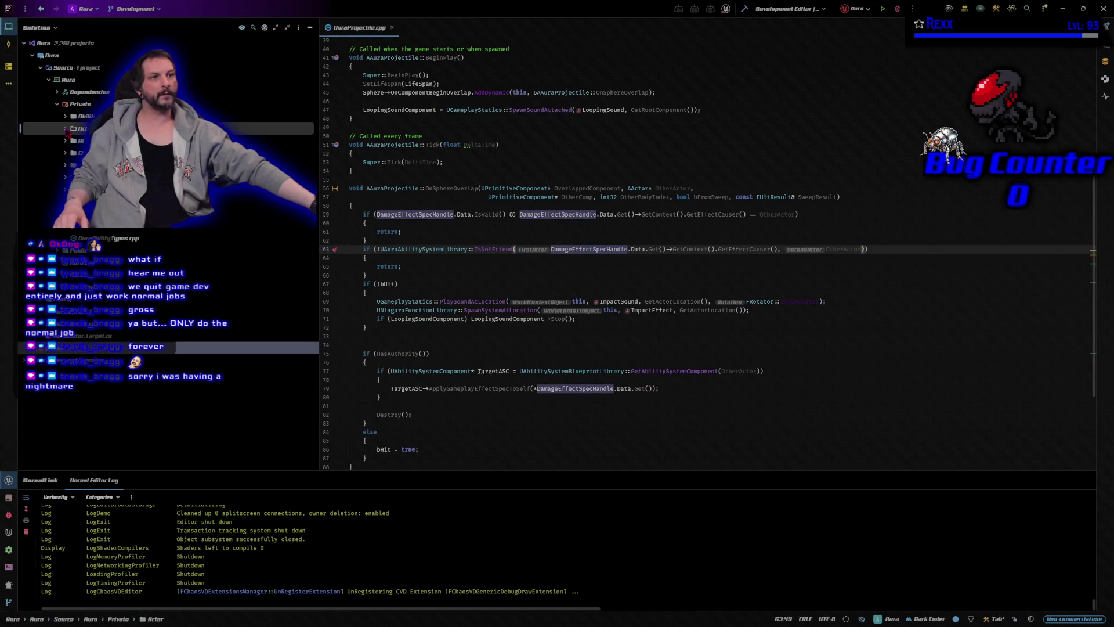
pyautogui.click(69, 129)
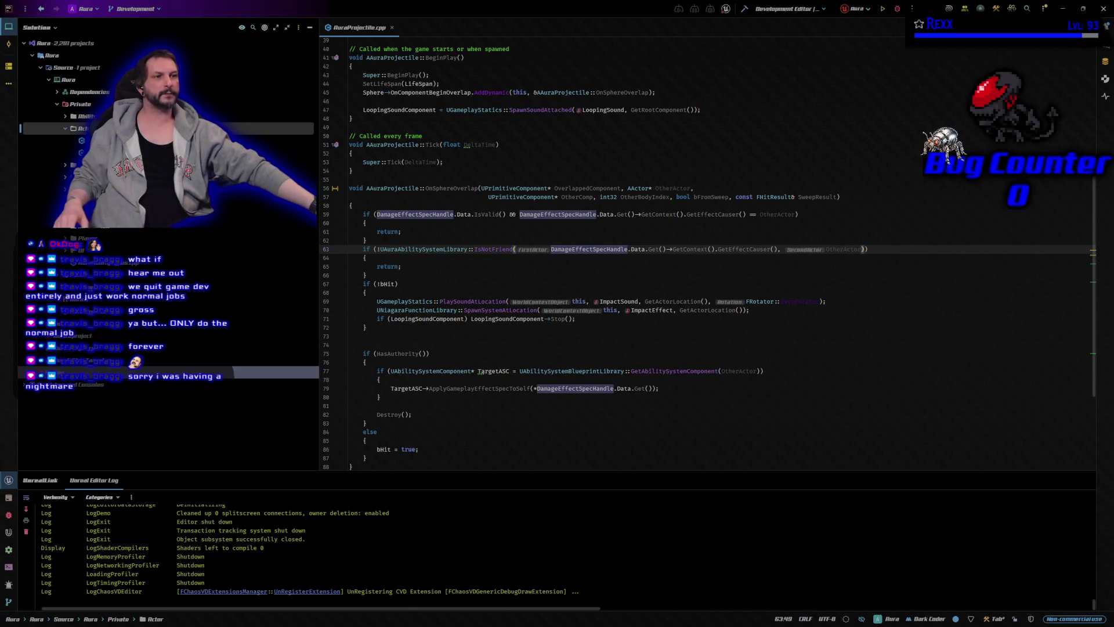
pyautogui.click(81, 153)
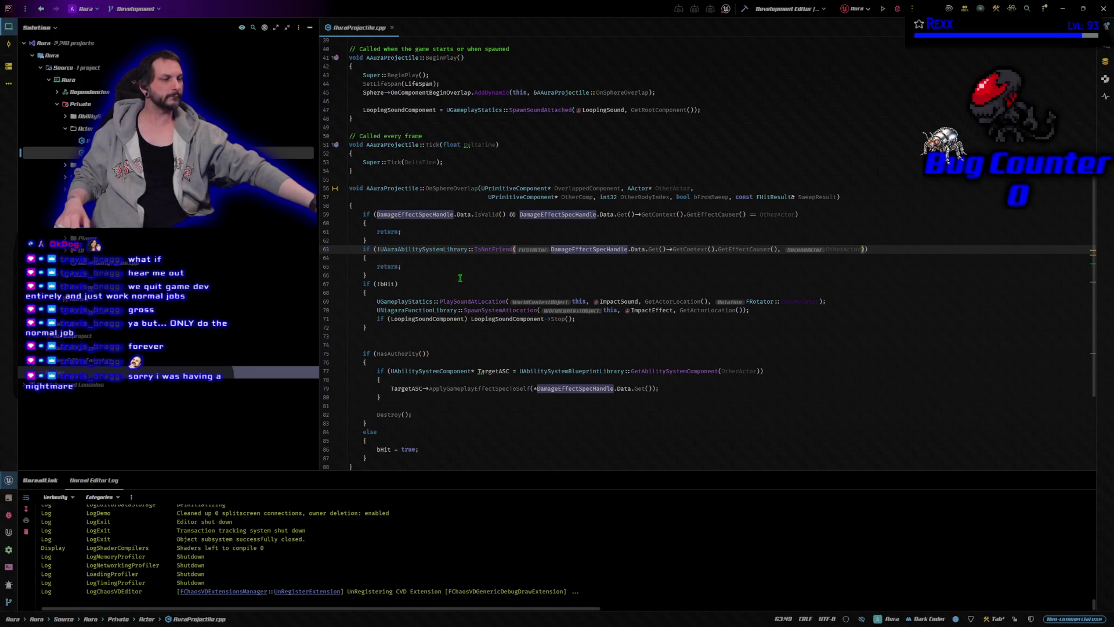
# Review the Destroyed function at line 90, then select the OnSphereOverlap condition on line 59
pyautogui.scroll(-5, 460, 278)
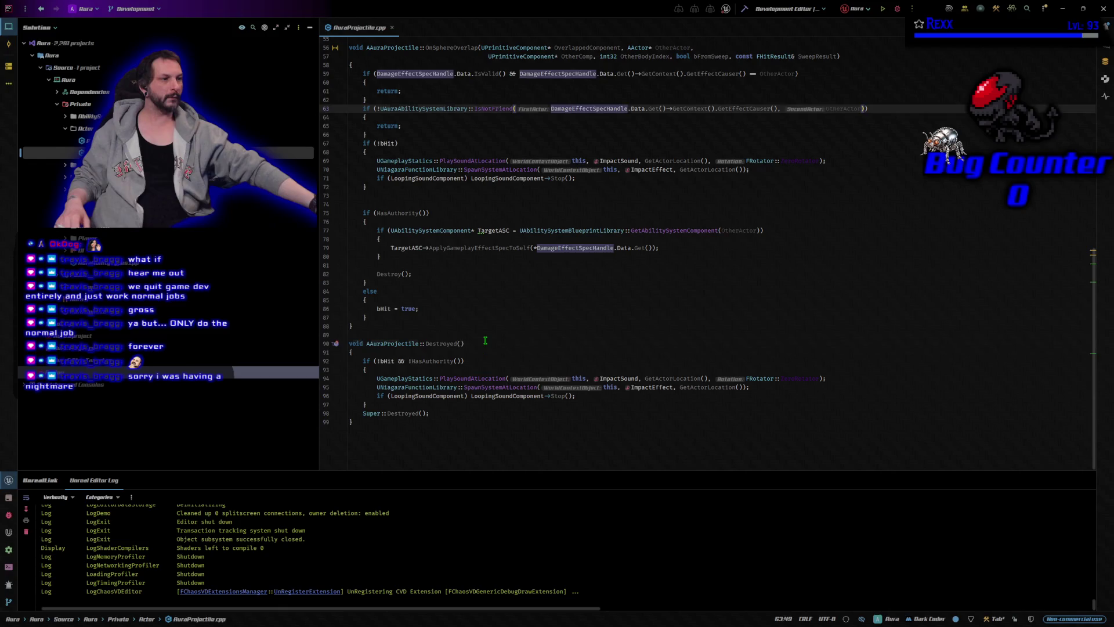
pyautogui.click(485, 342)
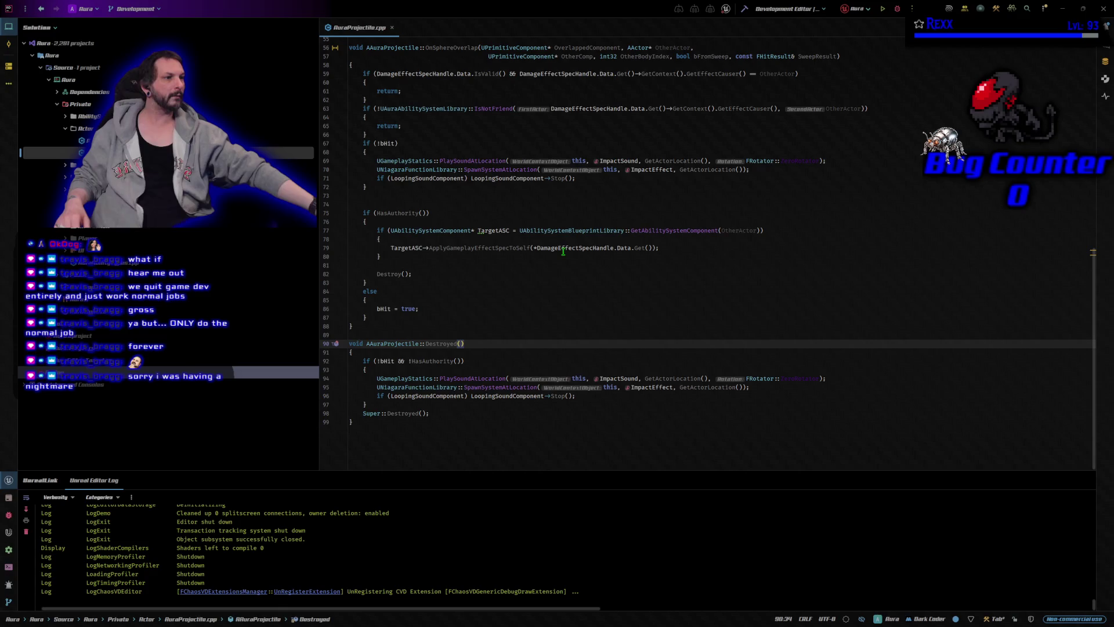
pyautogui.scroll(3, 565, 250)
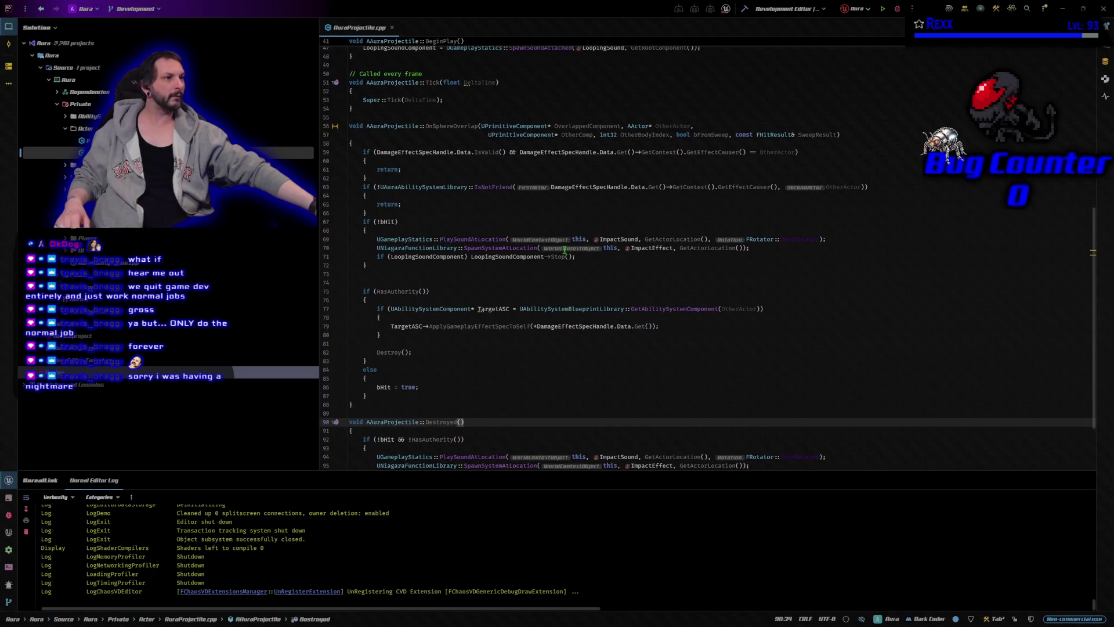
pyautogui.click(824, 152)
pyautogui.click(356, 153)
pyautogui.click(518, 154)
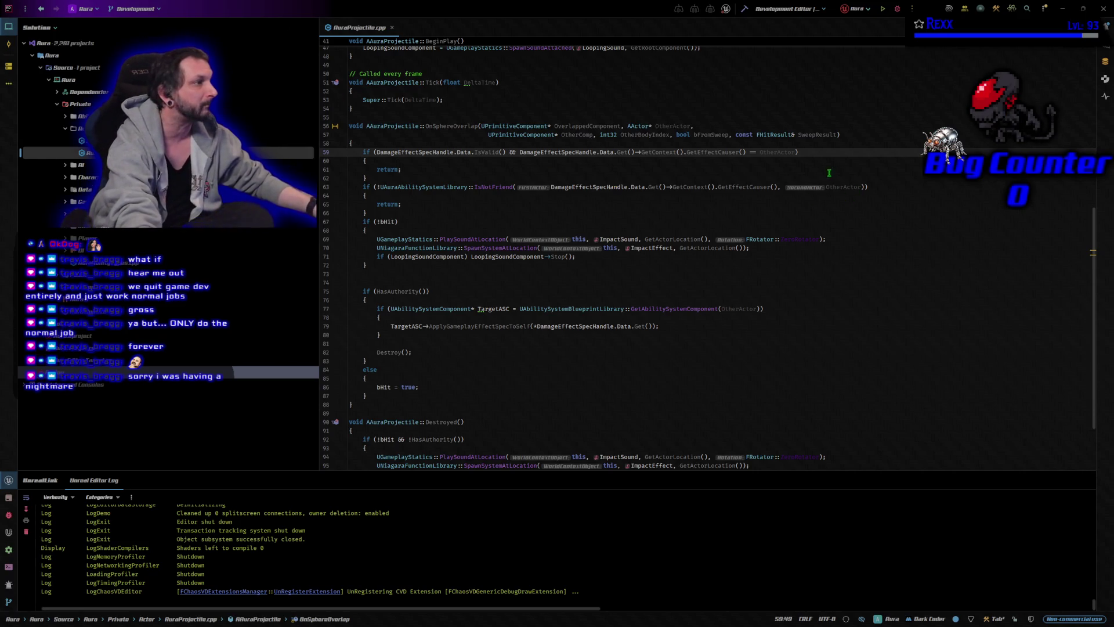
pyautogui.click(369, 152)
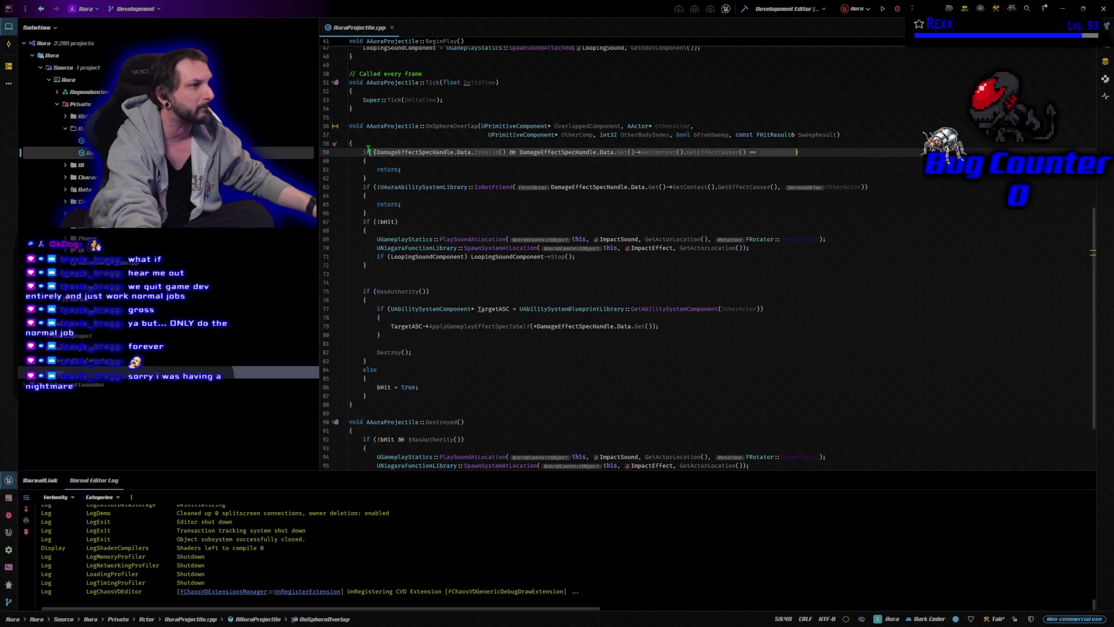
# Make line 59 bail out when DamageEffectSpecHandle data is invalid, rebuild, and relaunch the editor in debug
pyautogui.write('if (!DamageEffectSpecHandle.Data.IsValid() || DamageEffectSpecHandle.Data.Get()->GetContext().GetEffectCauser() == OtherActor)')
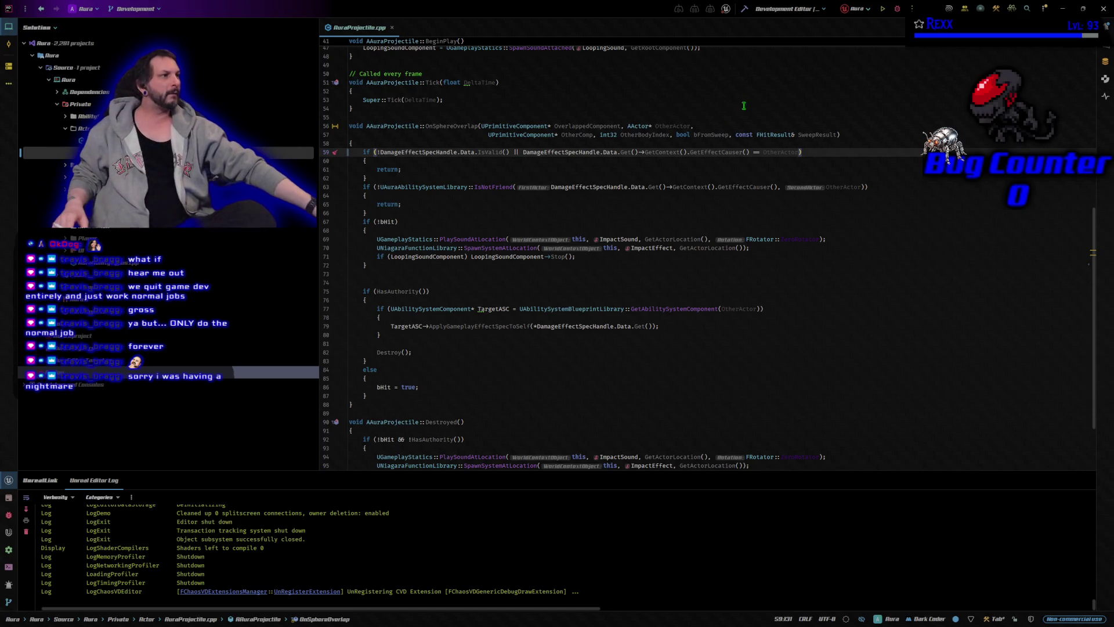
pyautogui.click(745, 10)
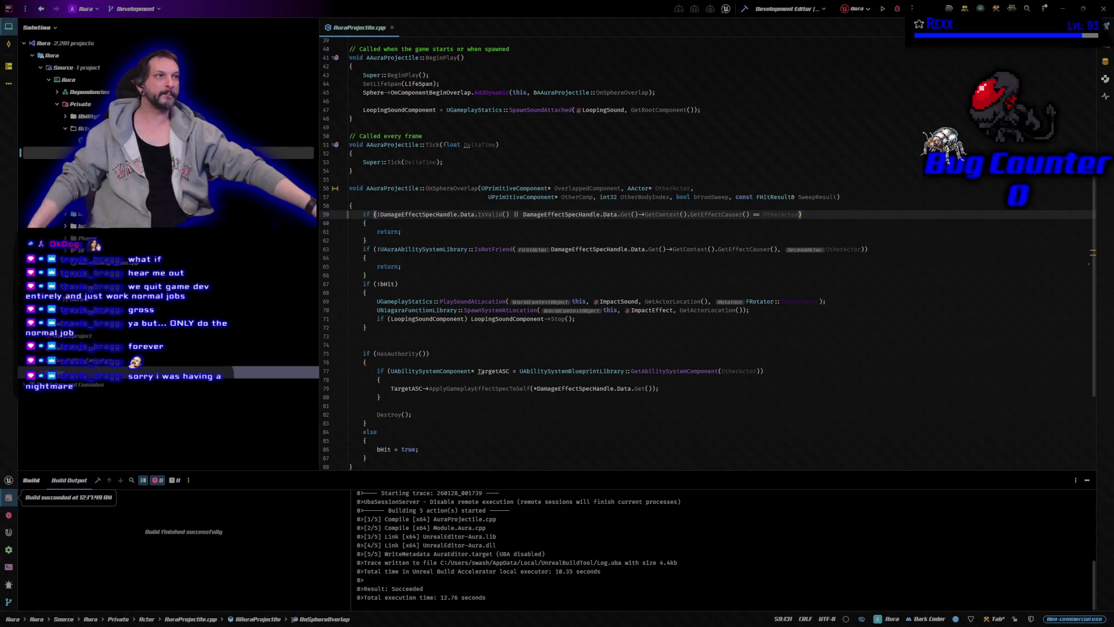
pyautogui.click(897, 9)
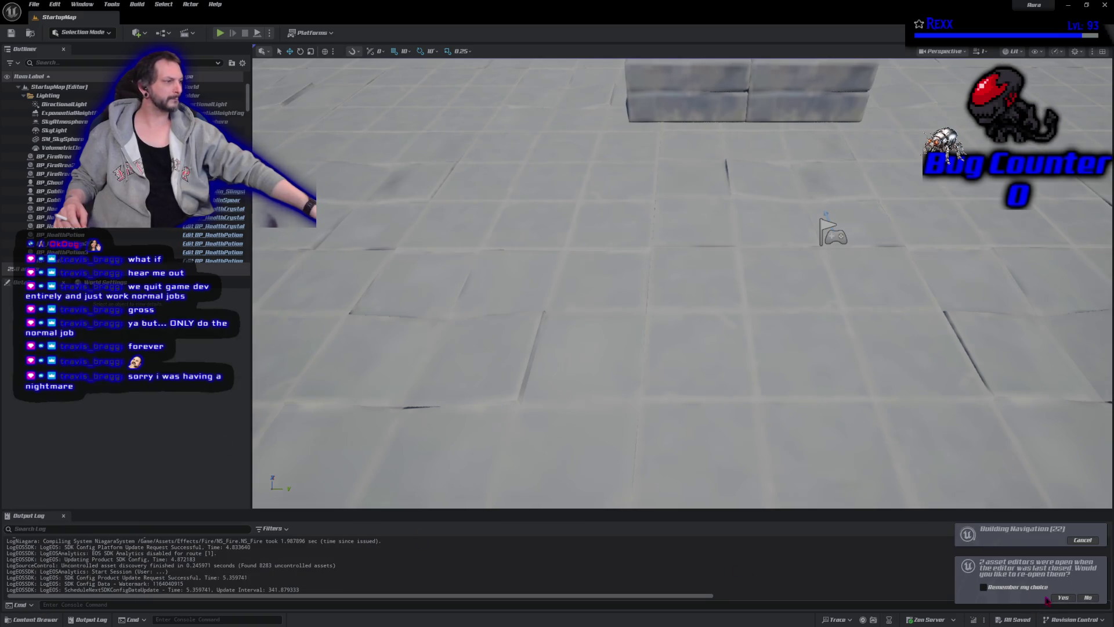
pyautogui.click(1062, 597)
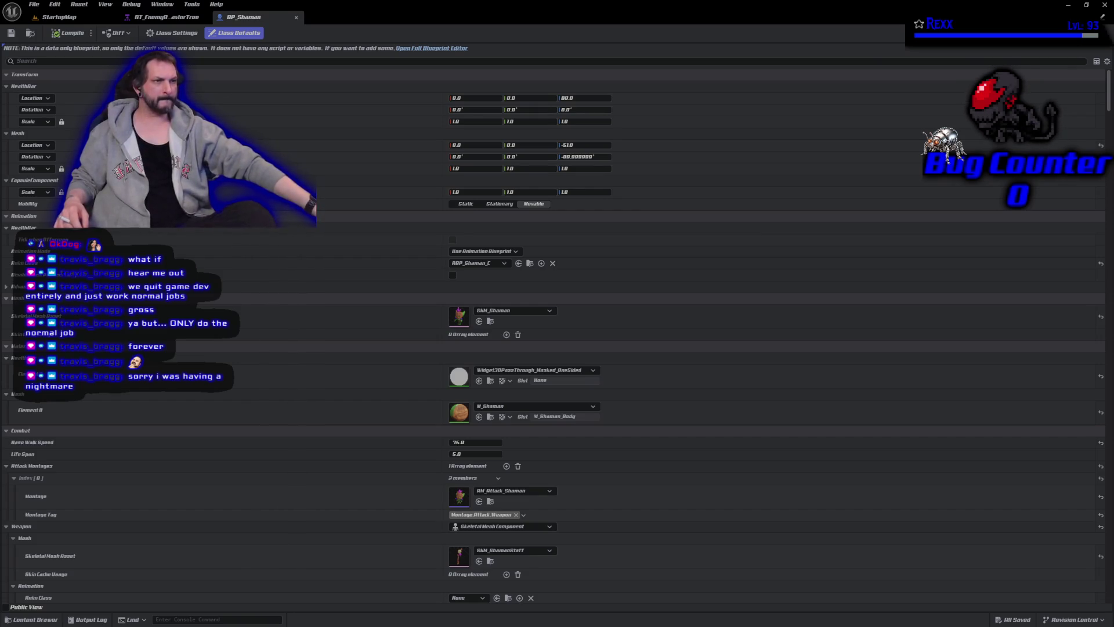
pyautogui.click(295, 17)
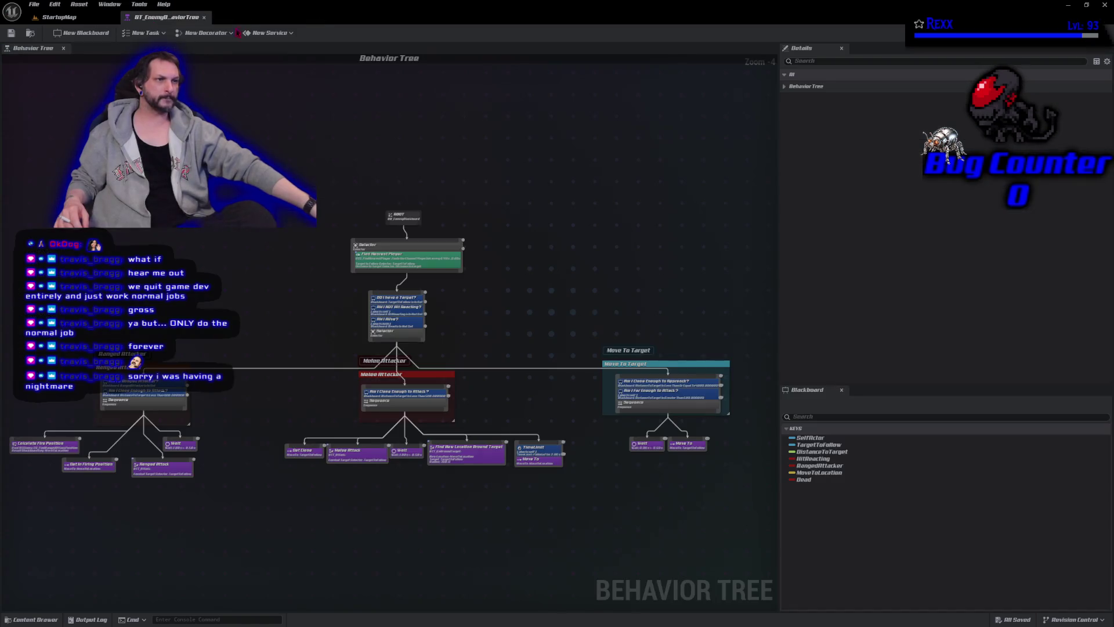
pyautogui.click(204, 17)
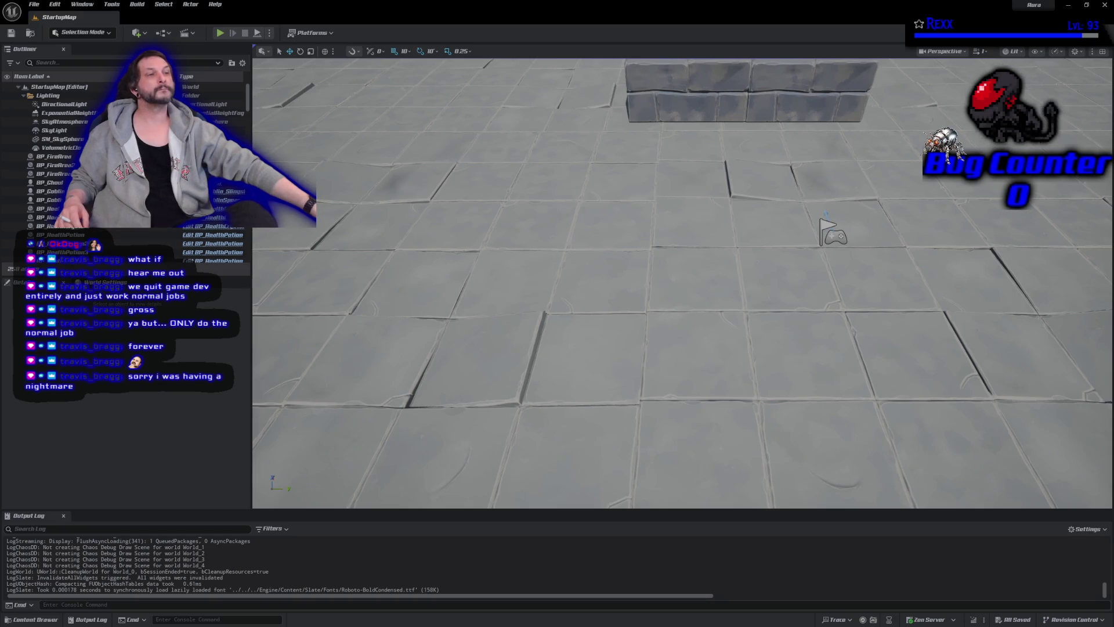
# Set Play-in-Editor to 2 players with Play As Listen Server, then start a networked play session
pyautogui.click(270, 33)
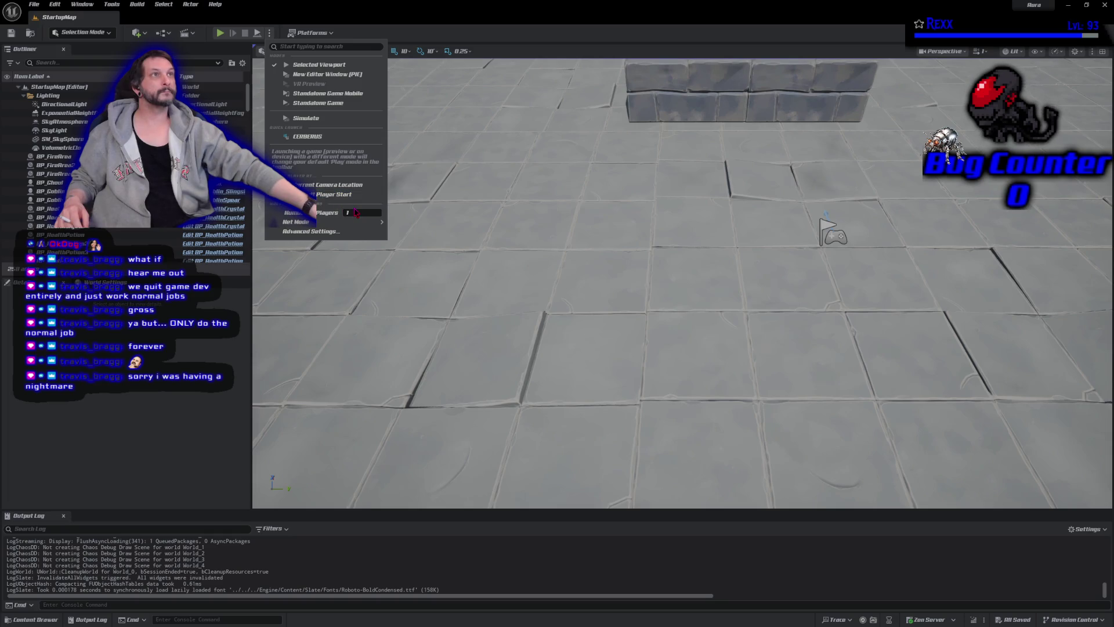
pyautogui.moveTo(355, 222)
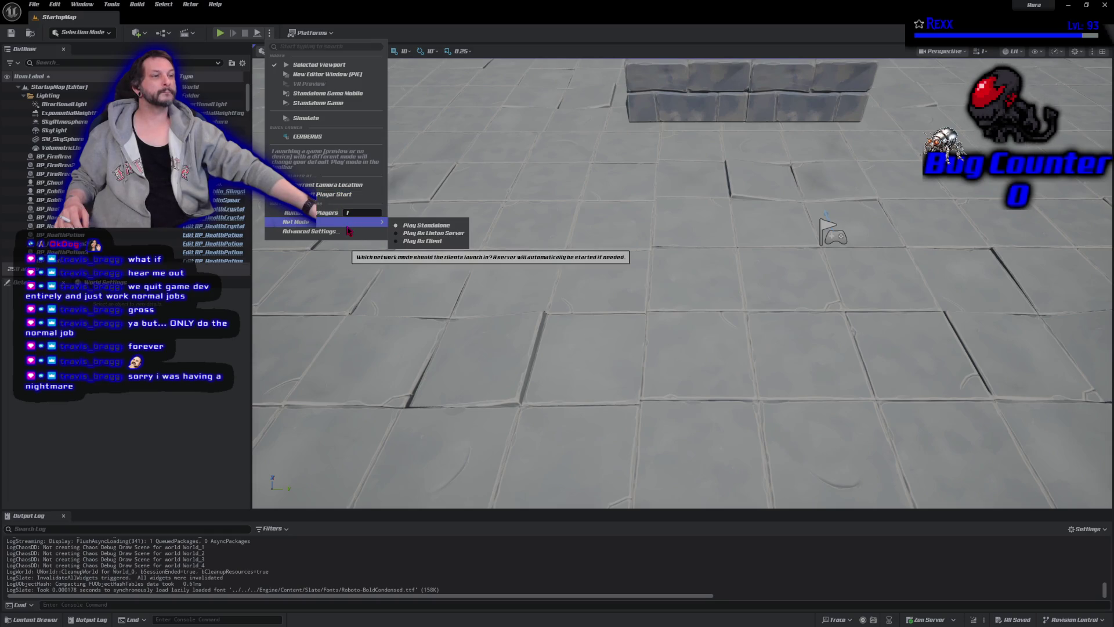
pyautogui.click(428, 235)
pyautogui.click(270, 33)
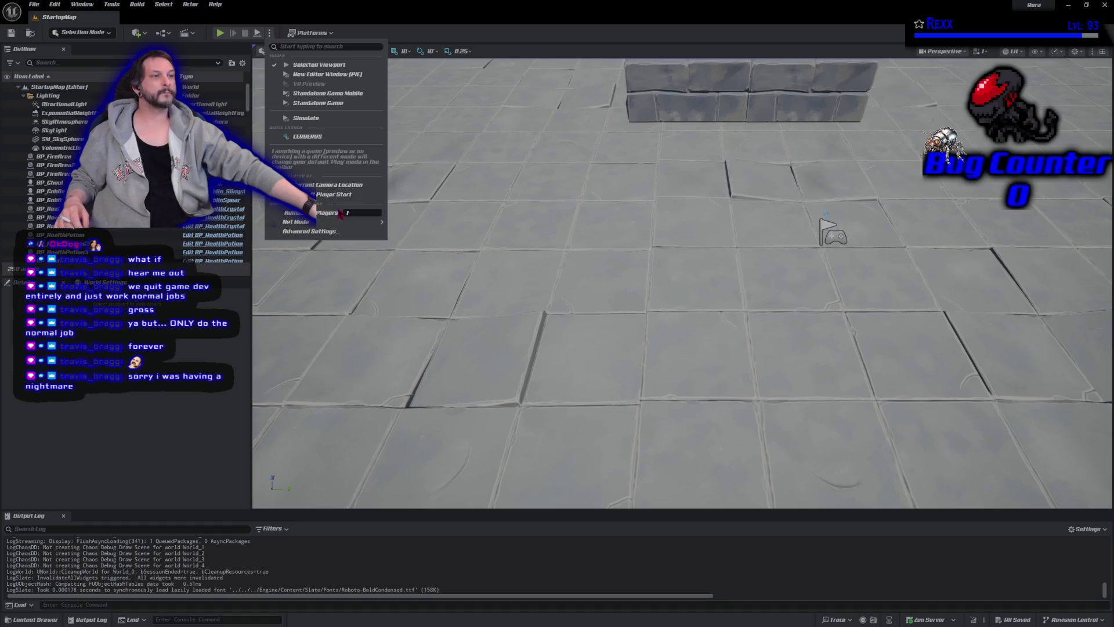
pyautogui.click(73, 439)
pyautogui.click(270, 33)
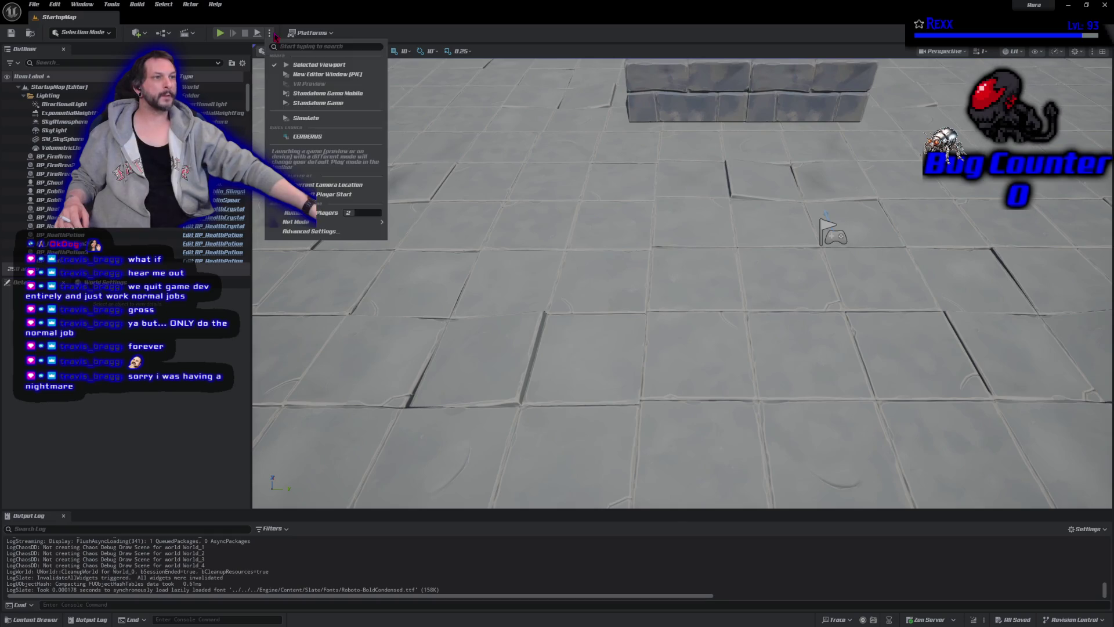
pyautogui.moveTo(325, 221)
pyautogui.click(119, 451)
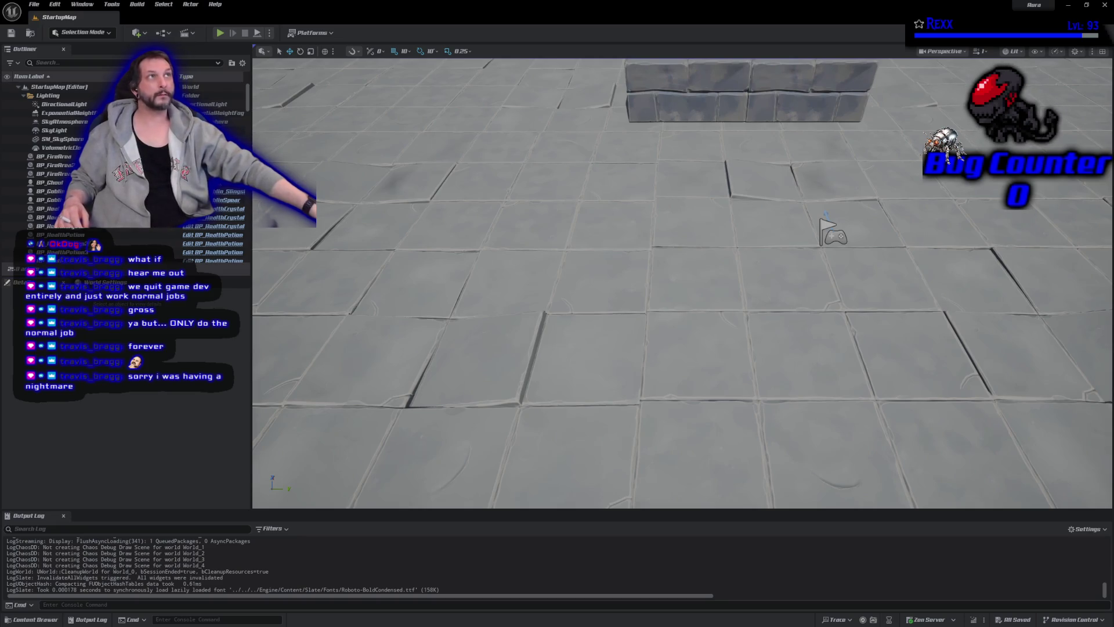
pyautogui.click(220, 32)
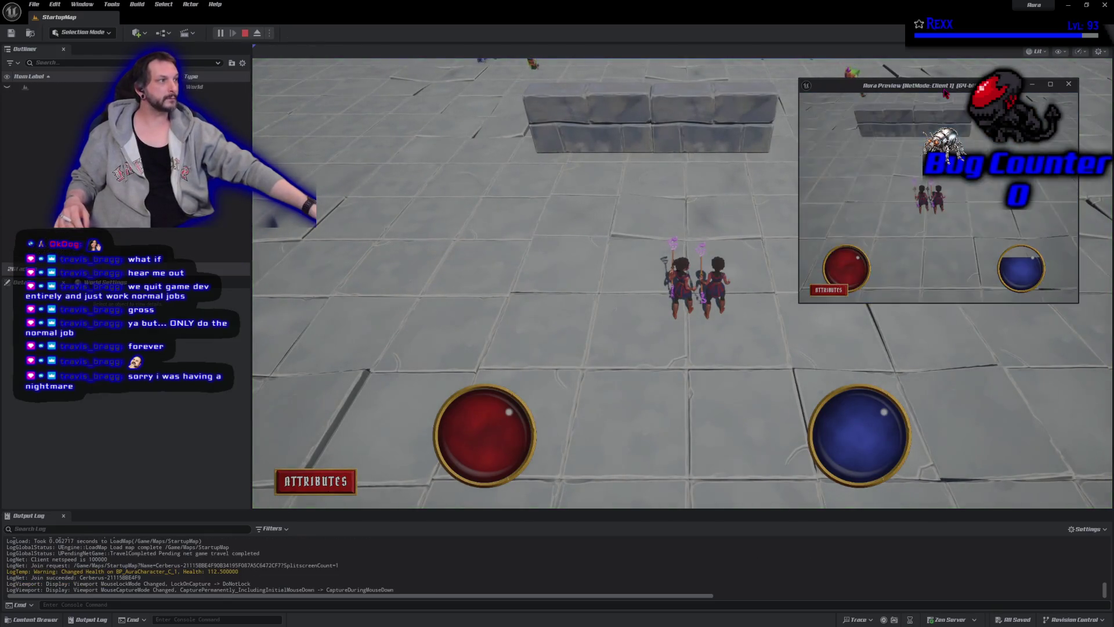
pyautogui.click(1036, 276)
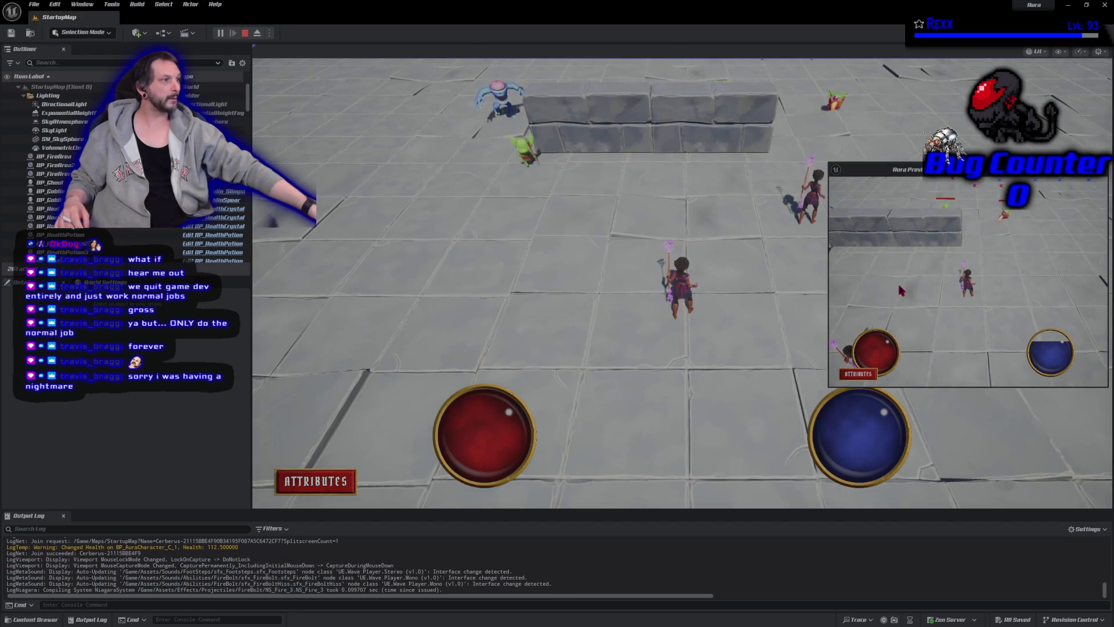
pyautogui.click(915, 294)
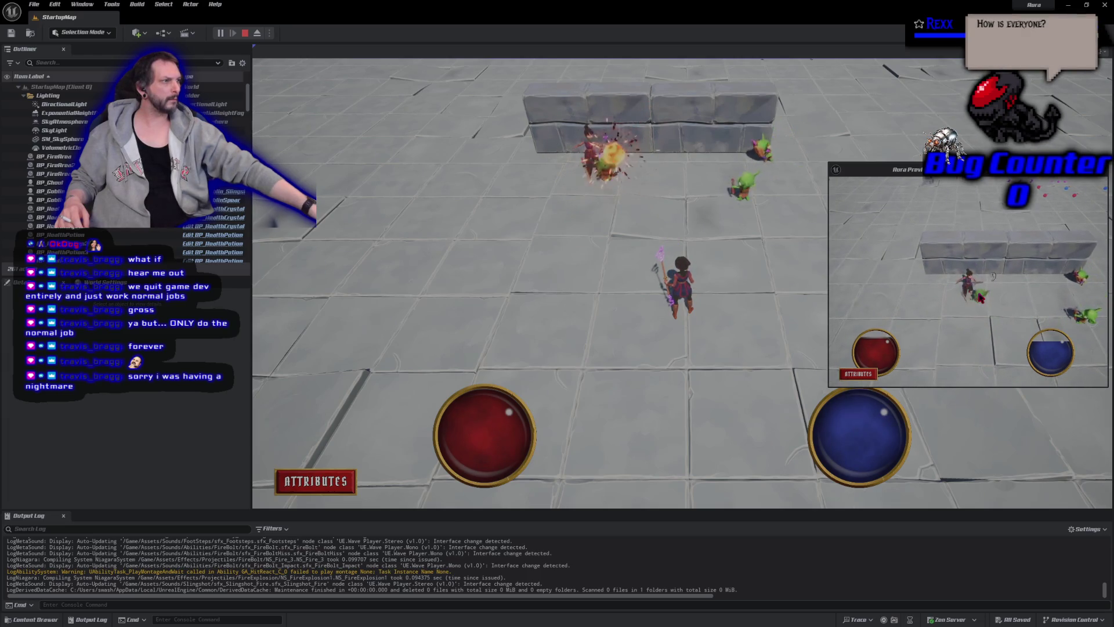
pyautogui.click(1046, 290)
pyautogui.click(1046, 290)
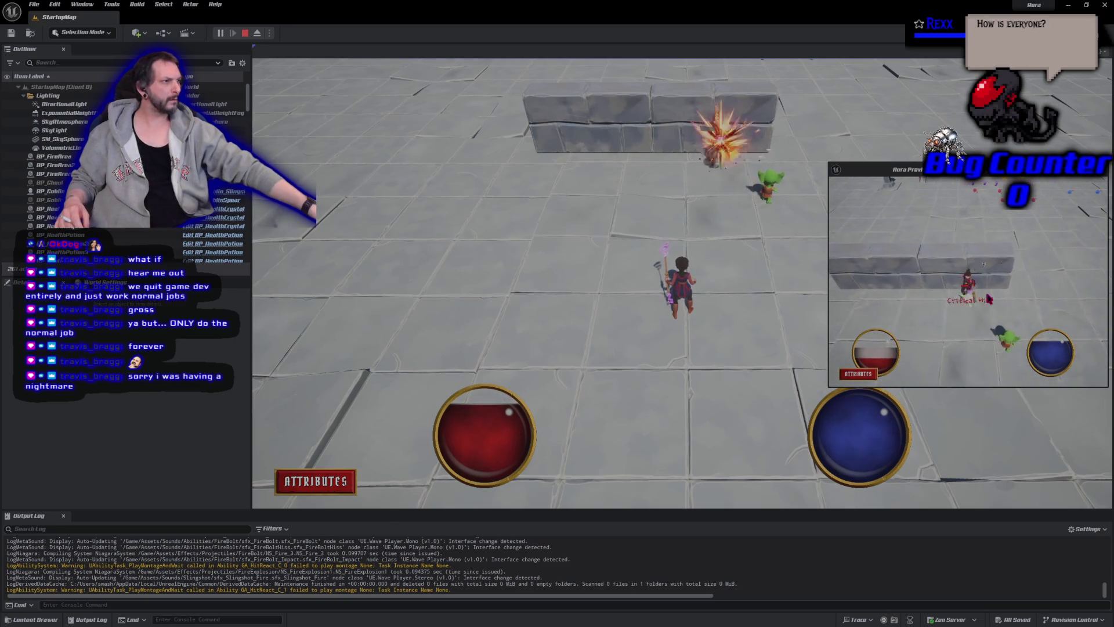
pyautogui.click(961, 221)
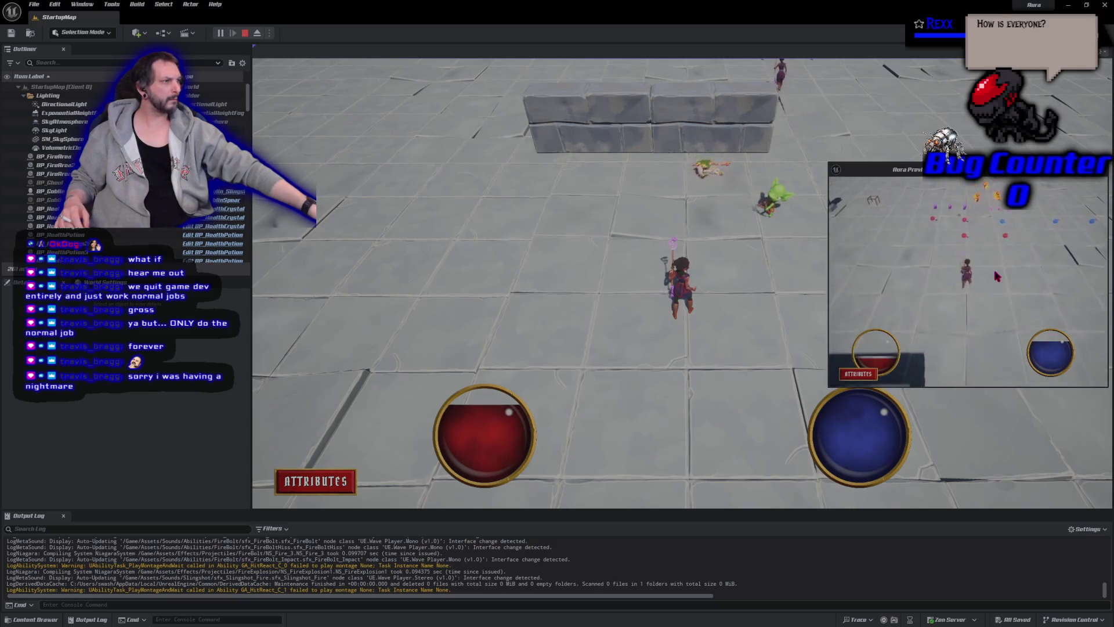
pyautogui.click(961, 240)
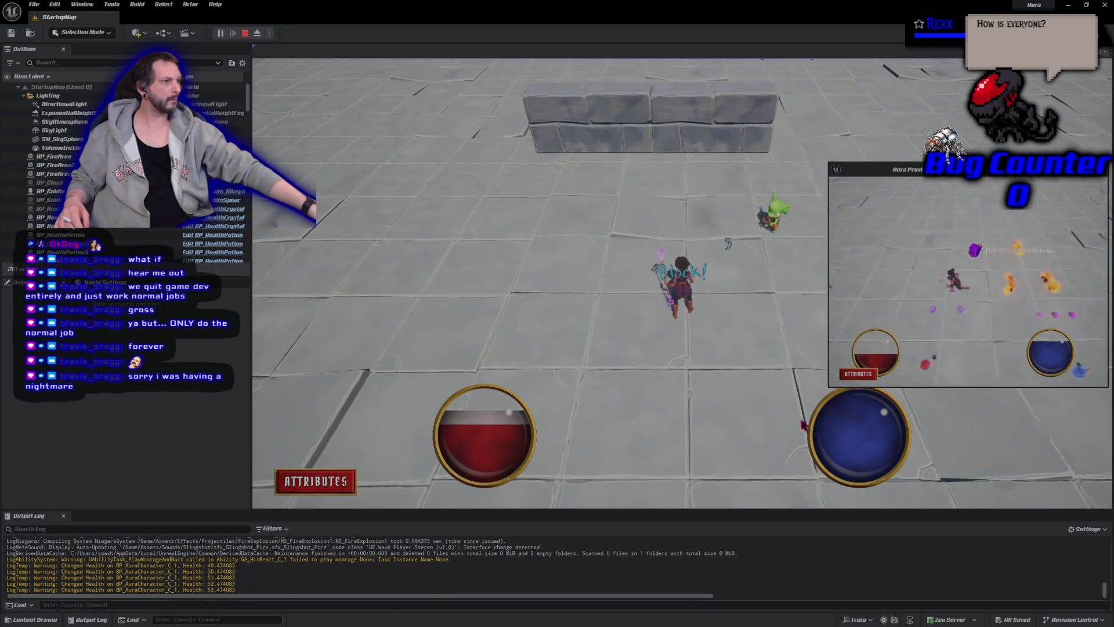
pyautogui.moveTo(1047, 500); pyautogui.dragTo(951, 394)
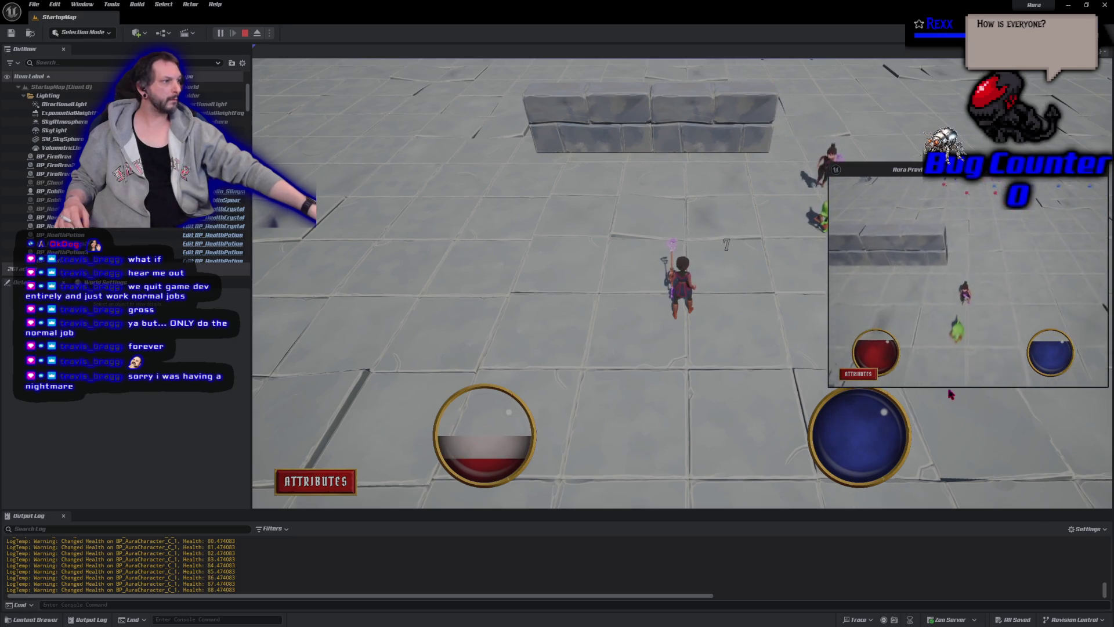
pyautogui.click(970, 297)
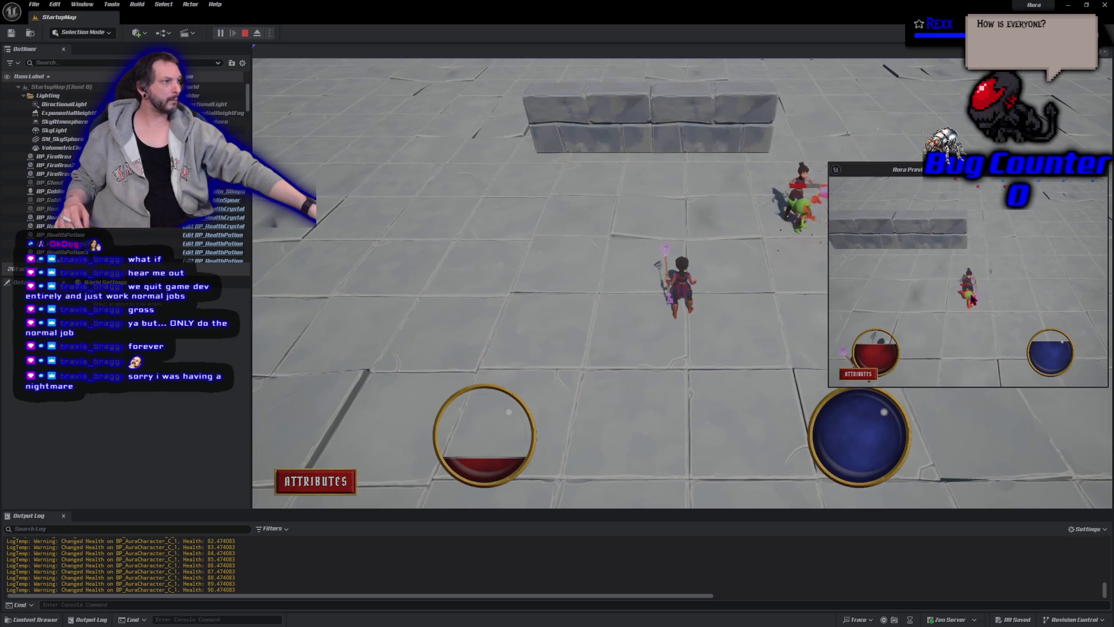
pyautogui.click(990, 354)
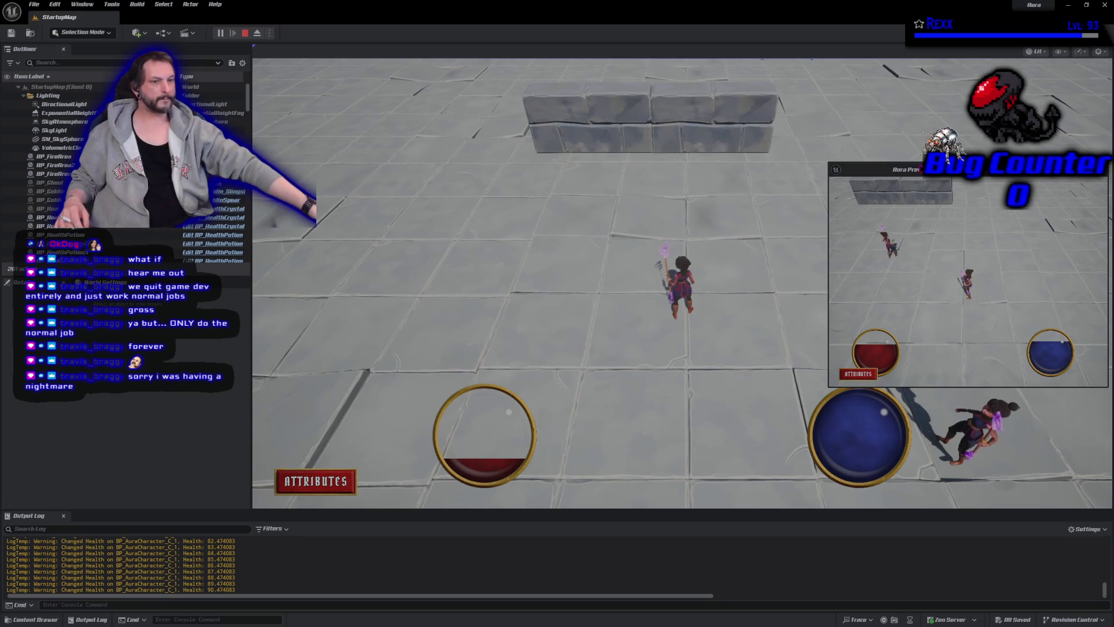
pyautogui.click(875, 293)
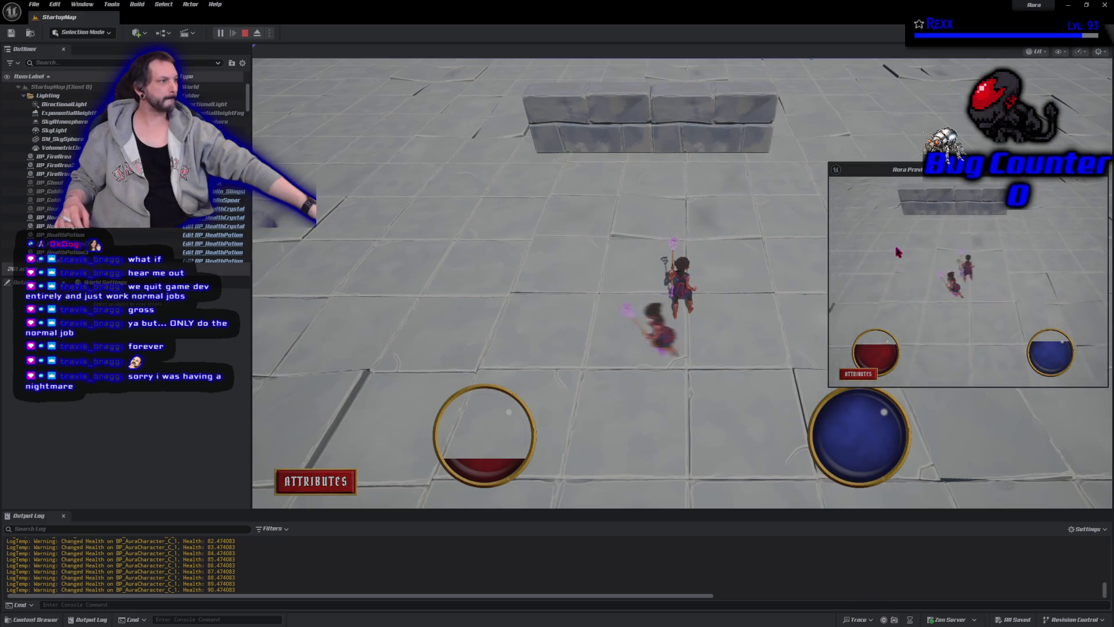
pyautogui.click(858, 292)
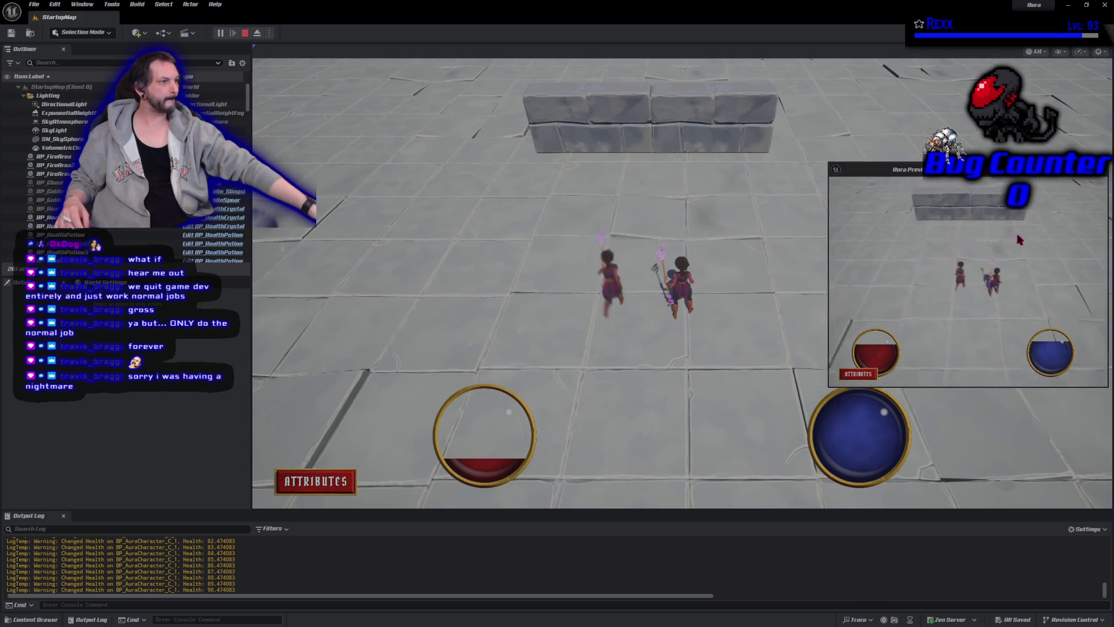
pyautogui.click(944, 228)
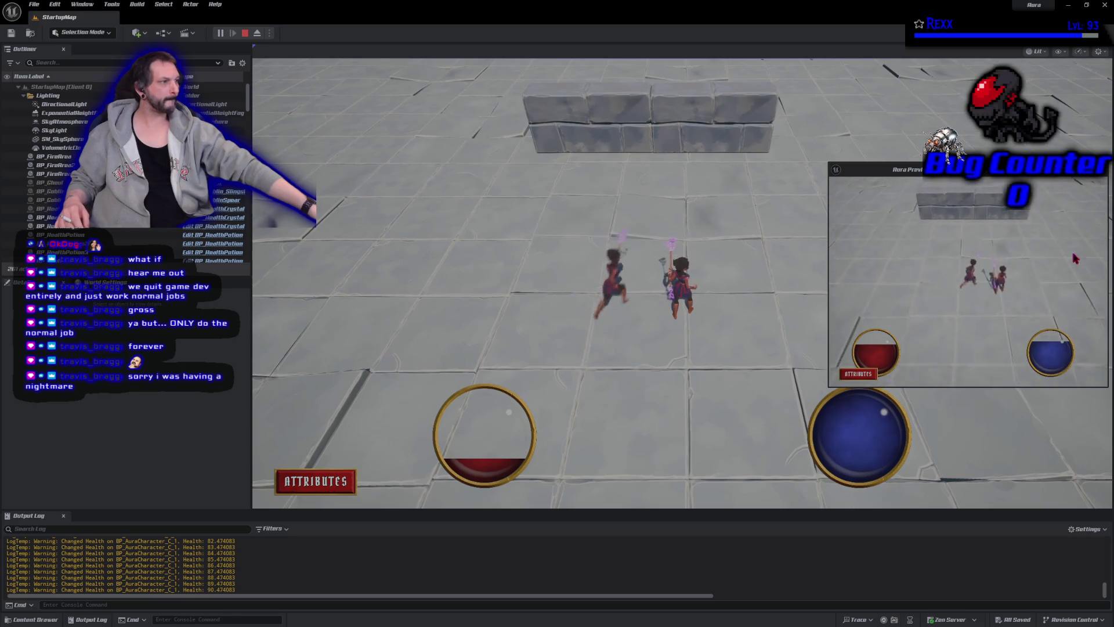
pyautogui.click(1018, 315)
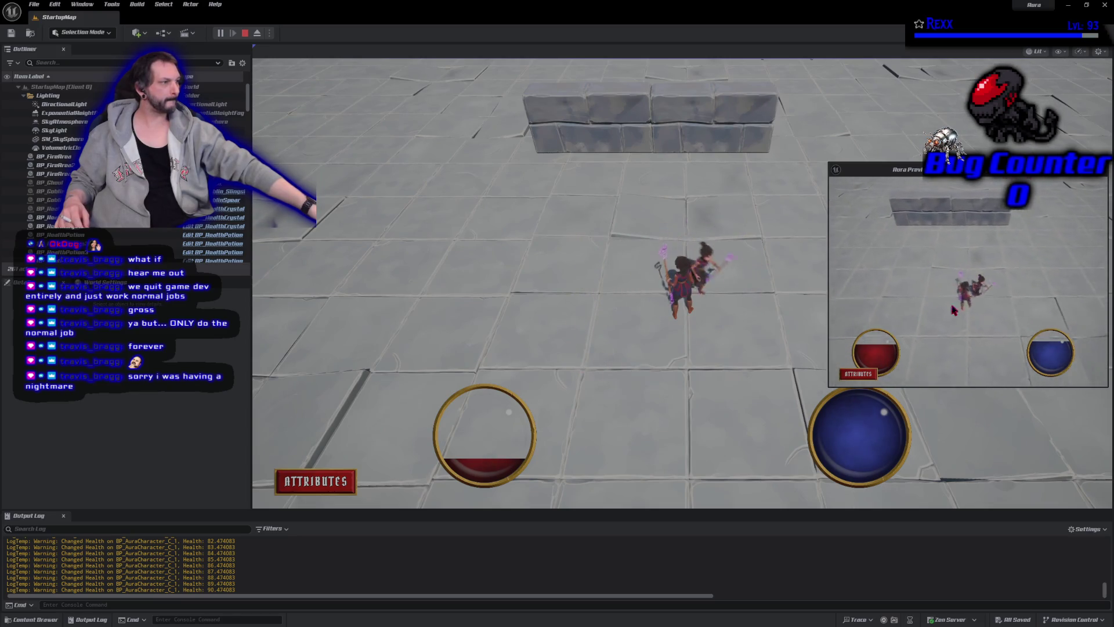
pyautogui.click(915, 306)
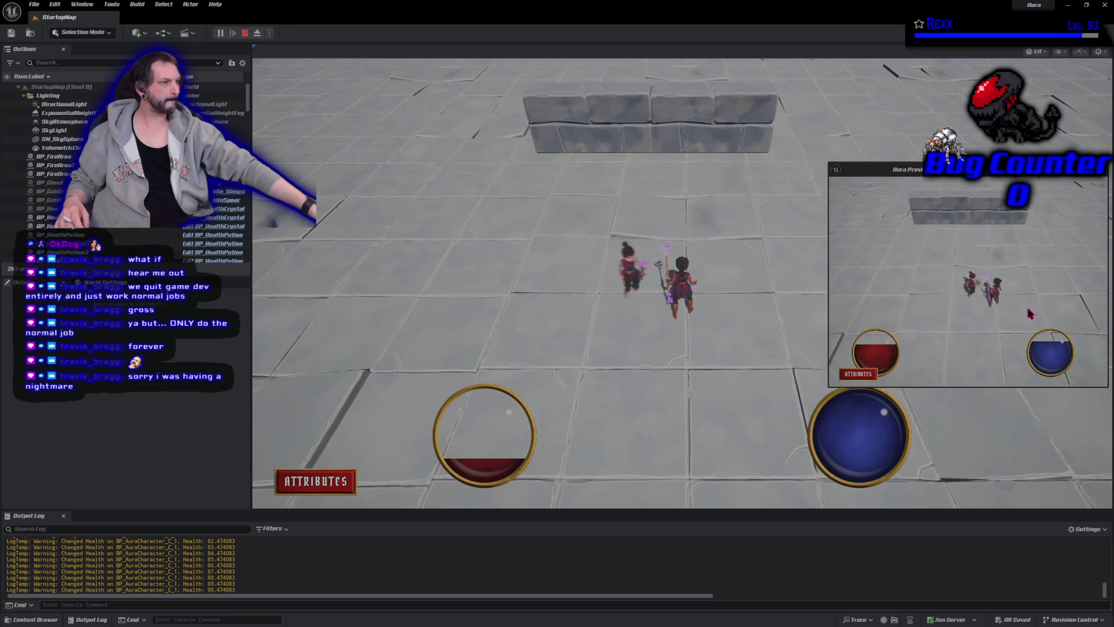
pyautogui.click(1039, 313)
pyautogui.click(920, 284)
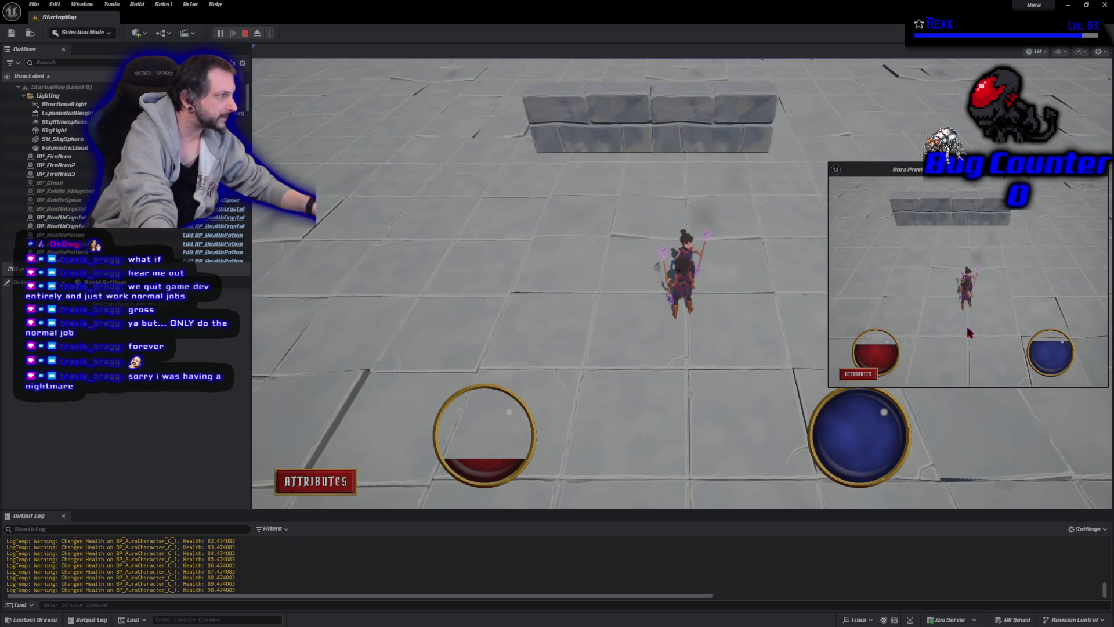
pyautogui.click(901, 281)
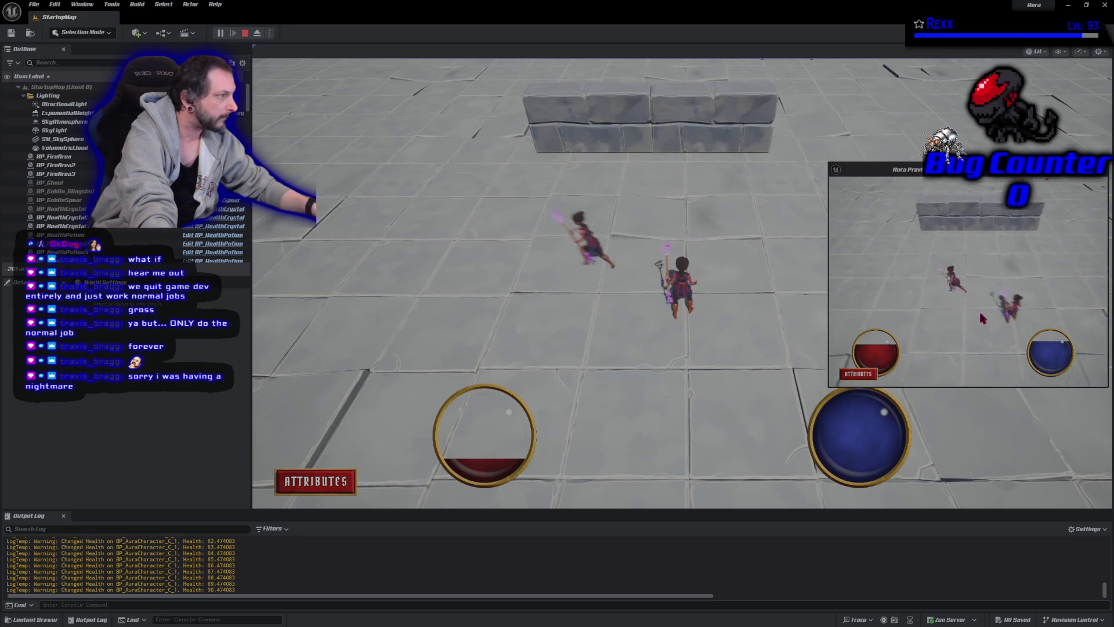
pyautogui.click(1088, 348)
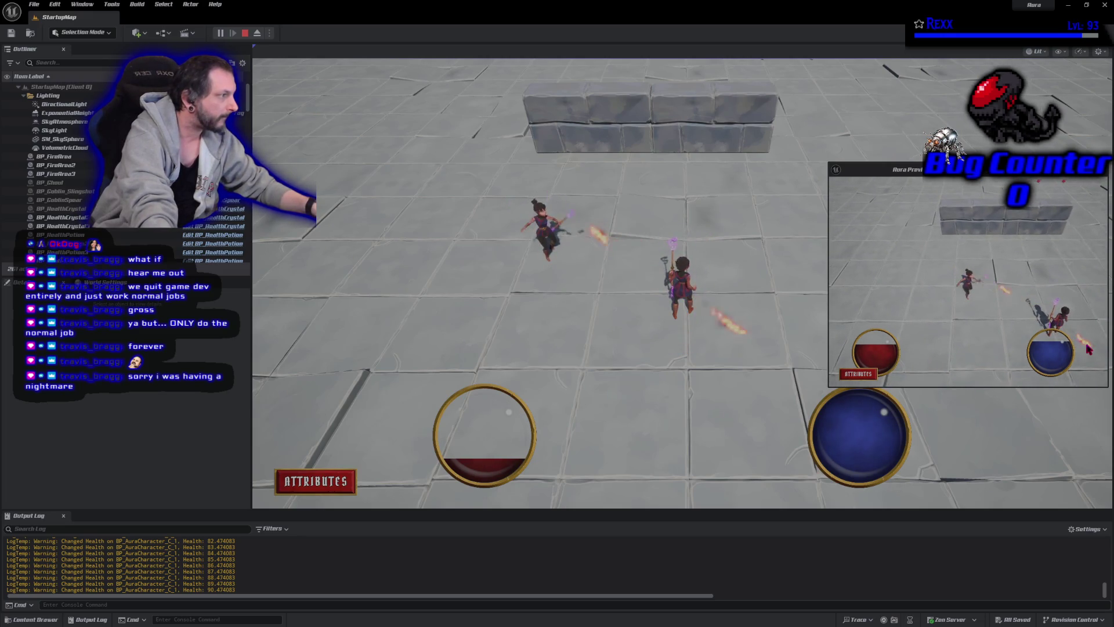
pyautogui.click(1087, 368)
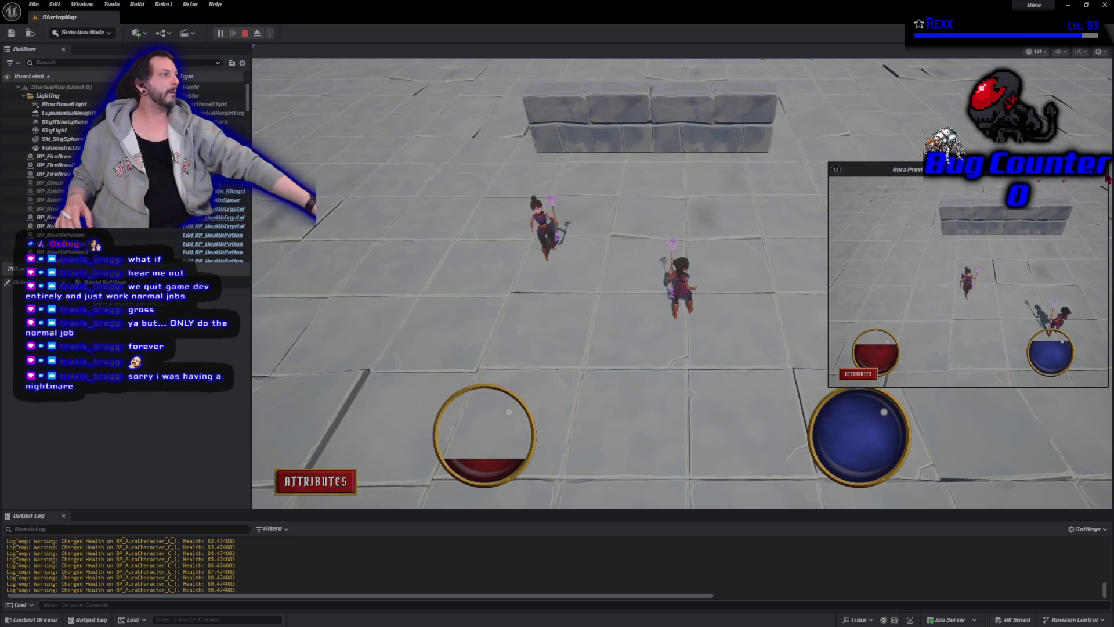
pyautogui.press('Escape')
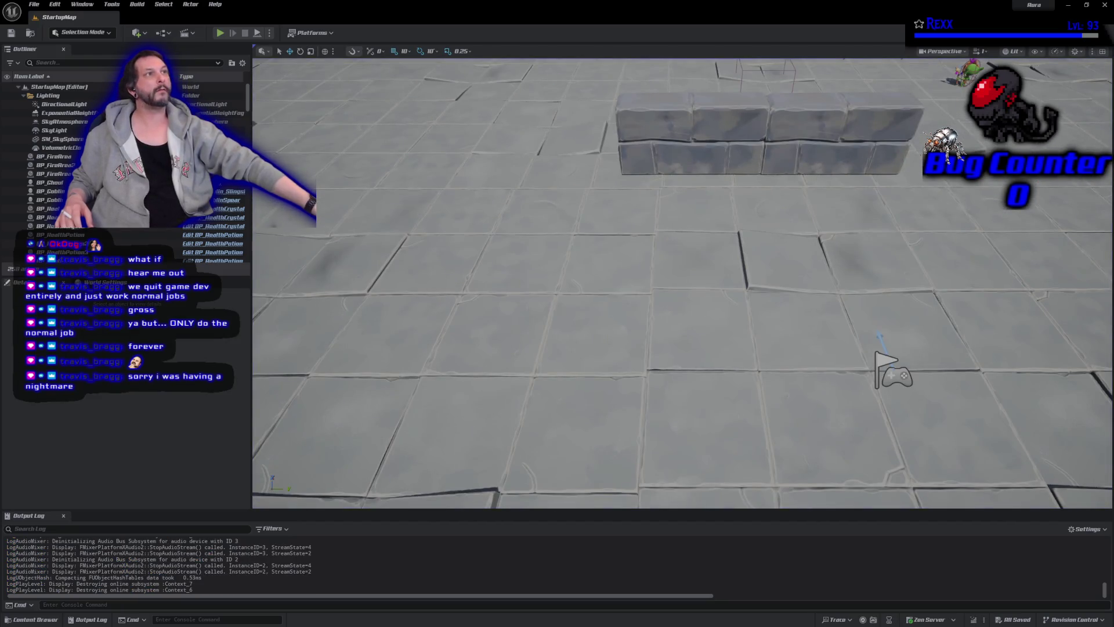
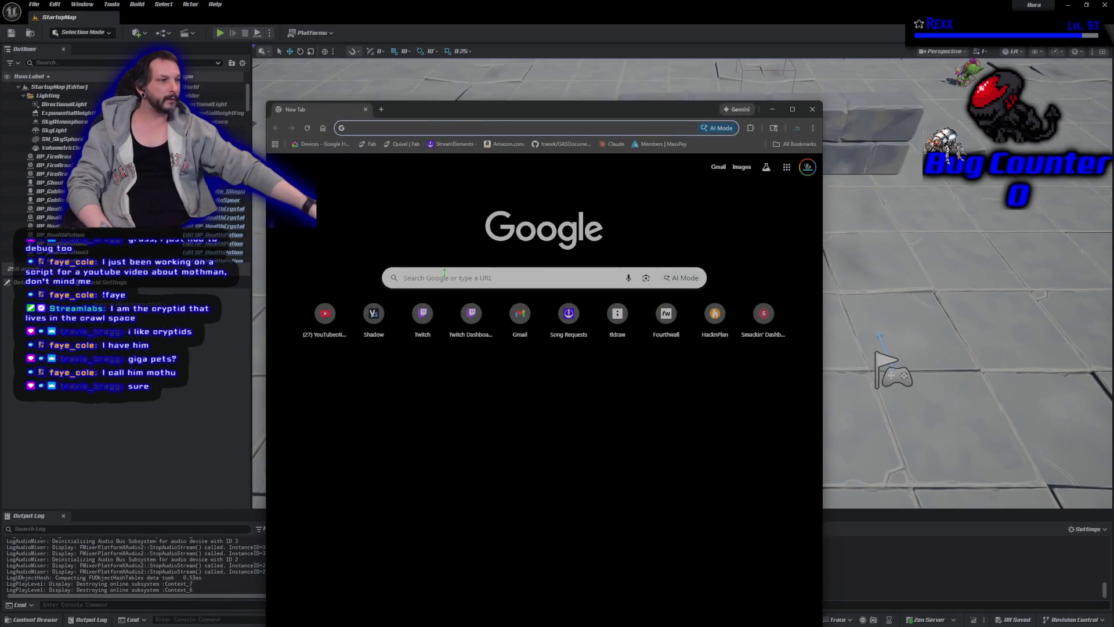
# Search Google for 'giga pet' and preview the vintage Giga Pet picture
pyautogui.click(445, 272)
pyautogui.write('gigas')
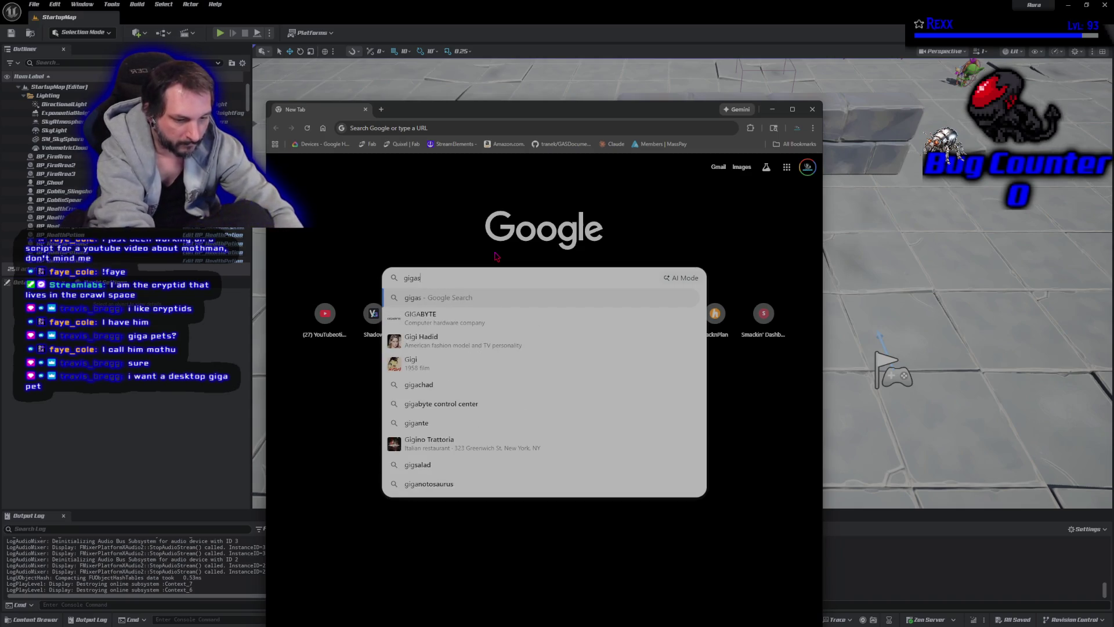
pyautogui.press('BackSpace')
pyautogui.write('pet')
pyautogui.press('Return')
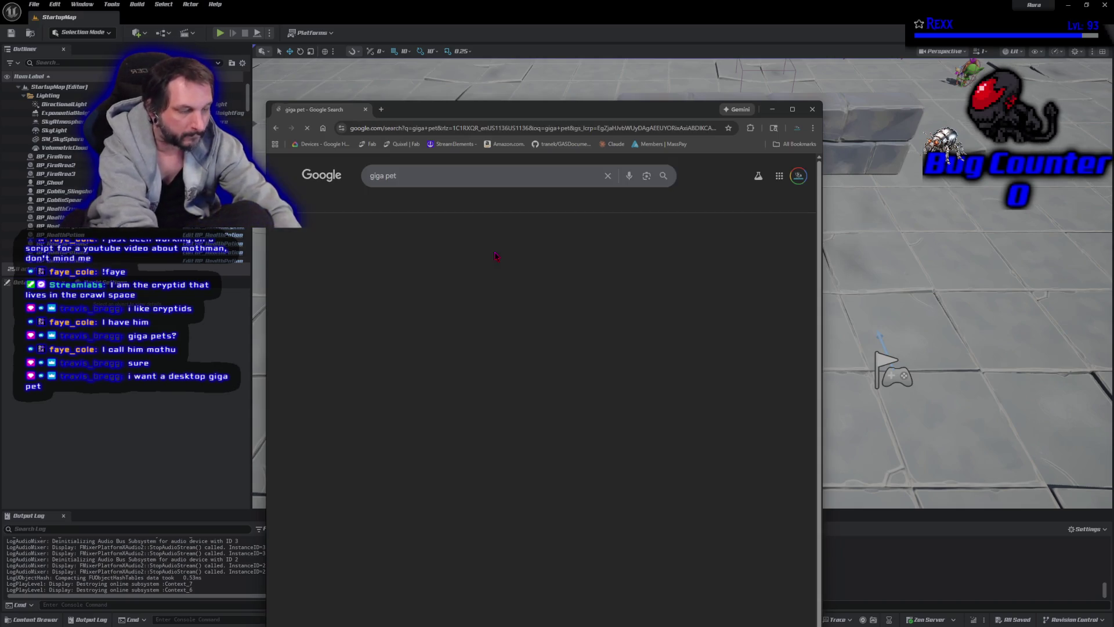
pyautogui.click(548, 274)
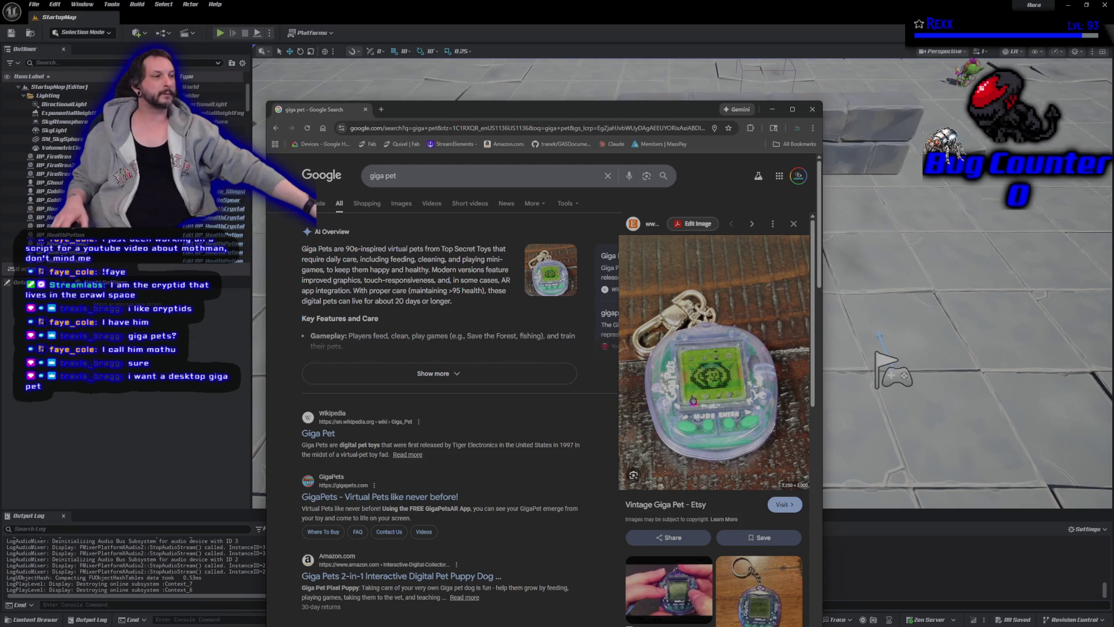
# In the Images results, preview the GigaPets Cryptids and Pixie & Cryptids pictures
pyautogui.click(403, 205)
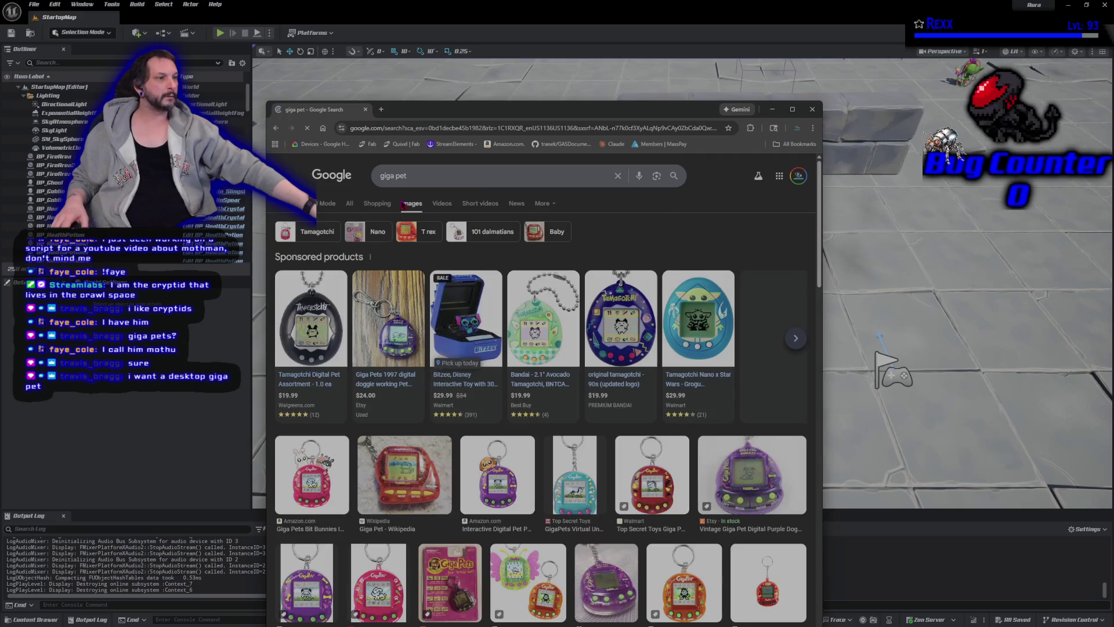
pyautogui.scroll(-2, 468, 558)
pyautogui.scroll(-3, 469, 558)
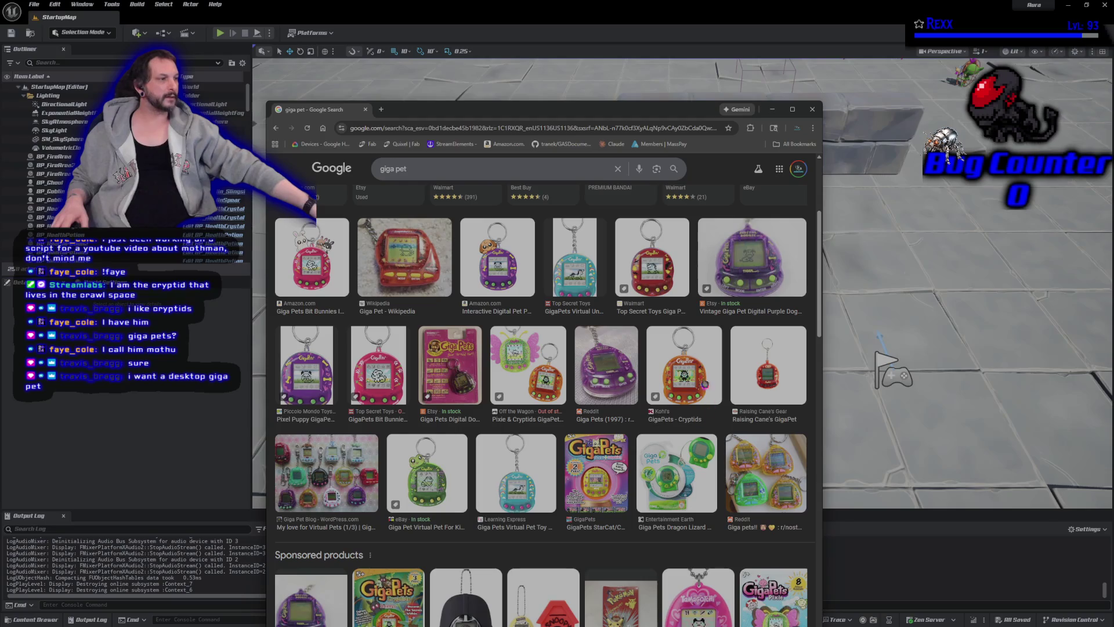
pyautogui.click(708, 388)
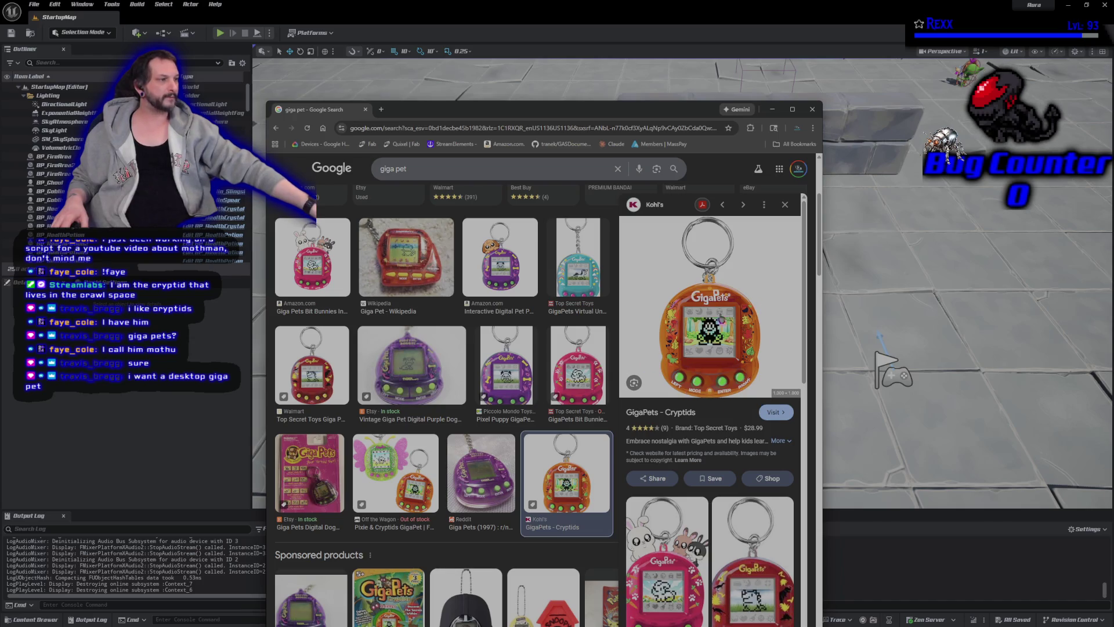
pyautogui.scroll(-1, 673, 341)
pyautogui.scroll(-3, 673, 342)
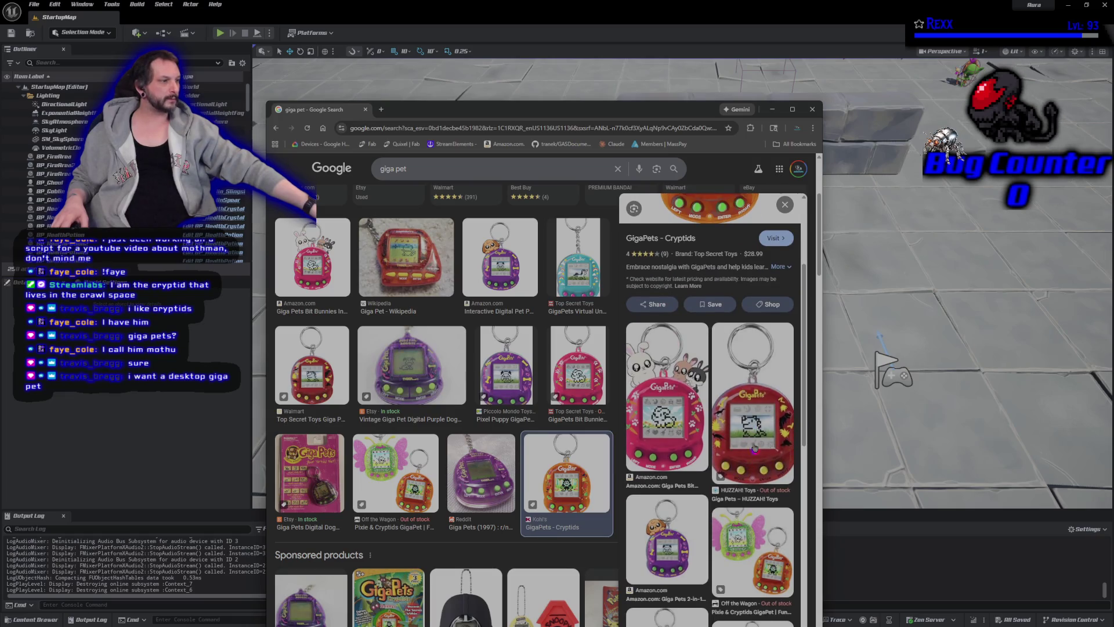
pyautogui.scroll(-3, 747, 419)
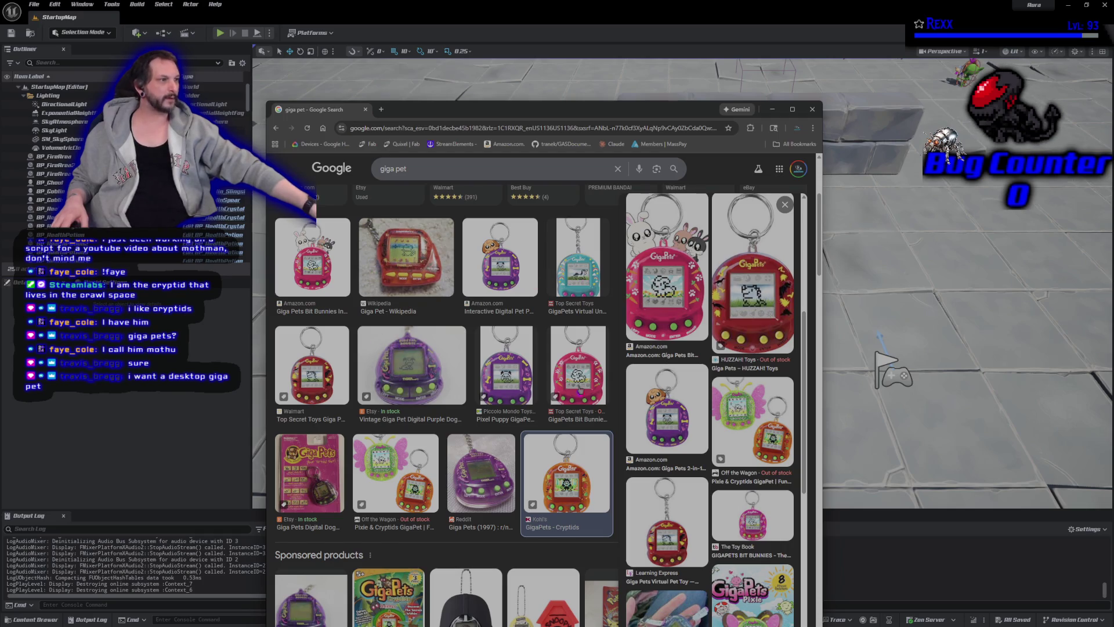
pyautogui.scroll(-3, 523, 465)
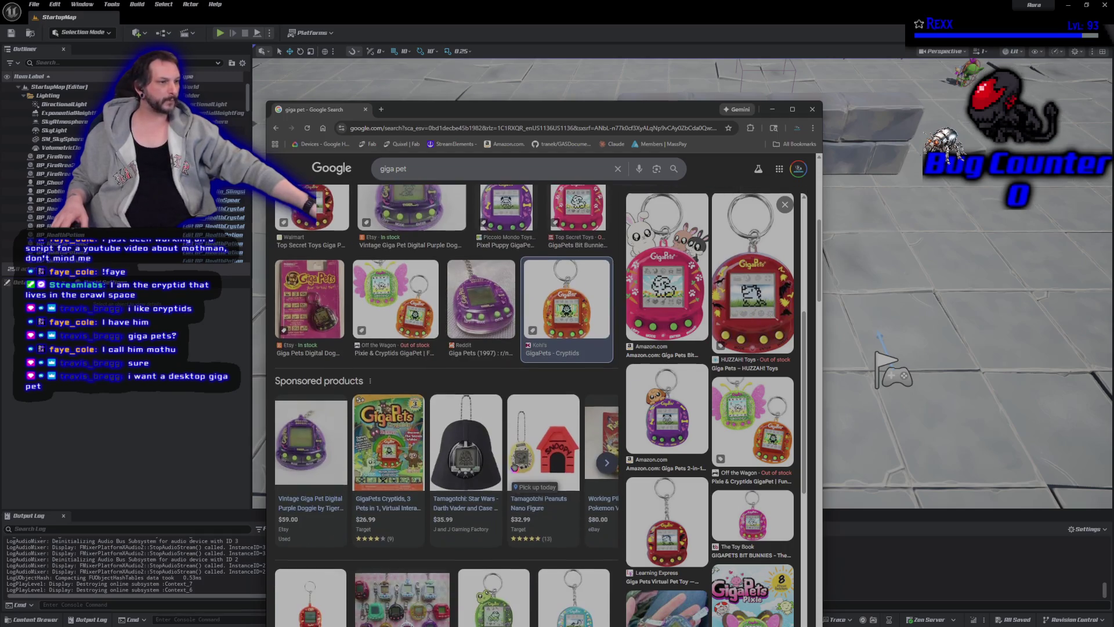
pyautogui.click(375, 288)
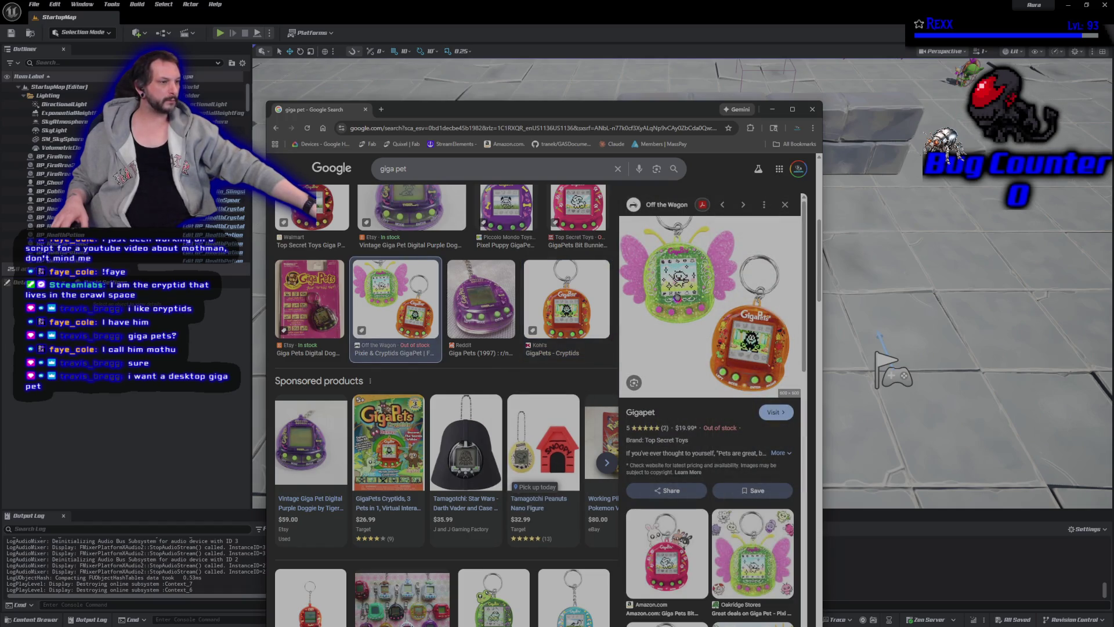
# Preview the green frog, World's Smallest Gigapet and VIRTUAL PETS results, then close Chrome
pyautogui.scroll(-2, 505, 477)
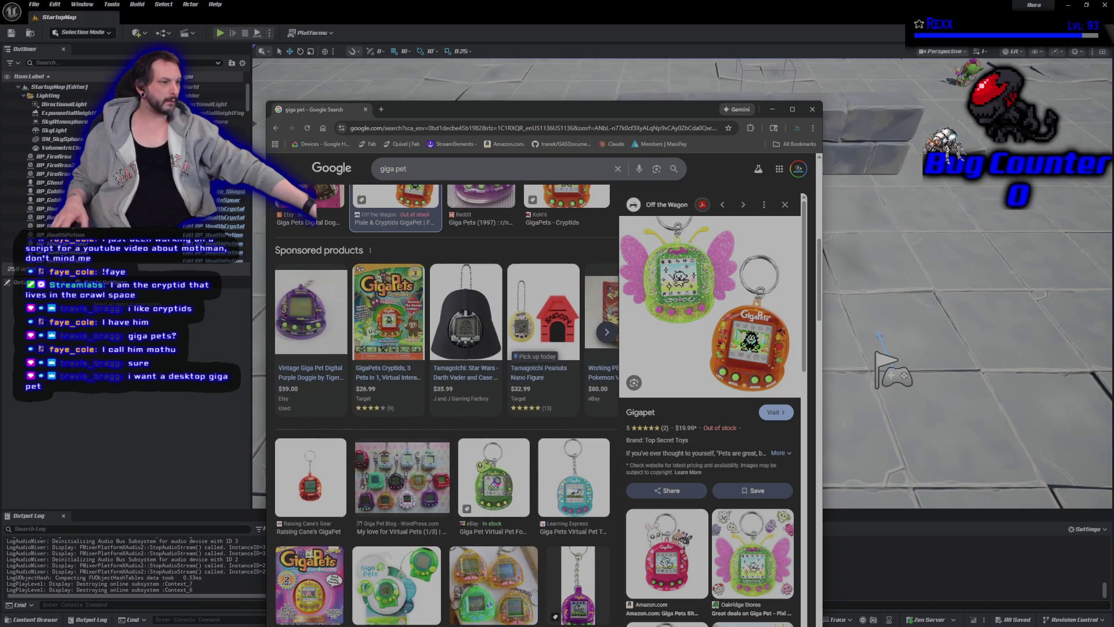
pyautogui.click(505, 477)
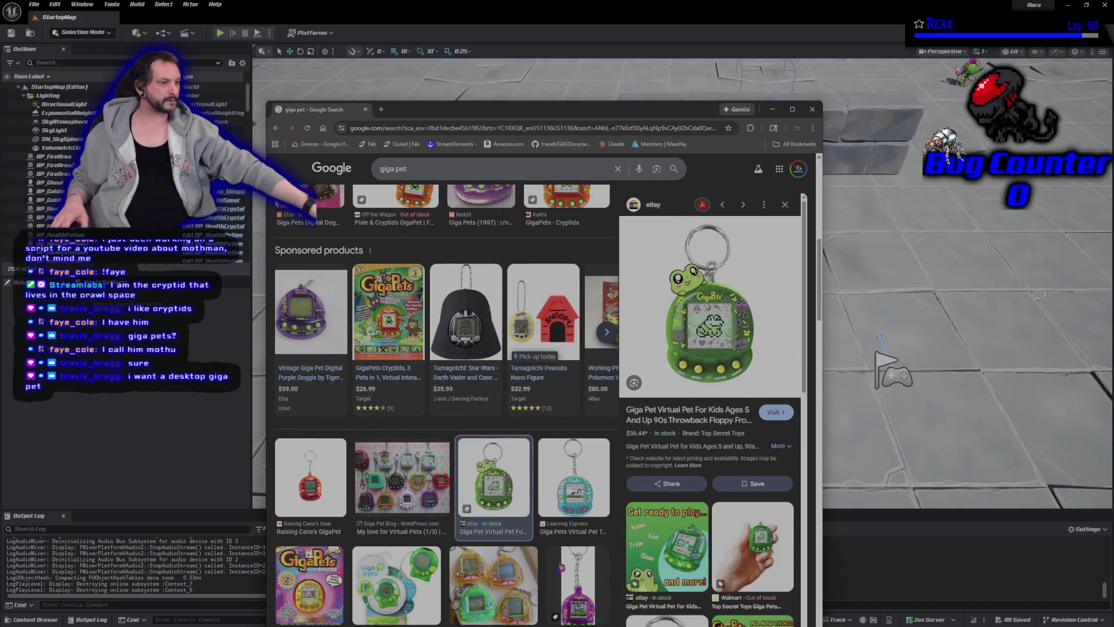
pyautogui.scroll(-2, 562, 566)
pyautogui.click(581, 479)
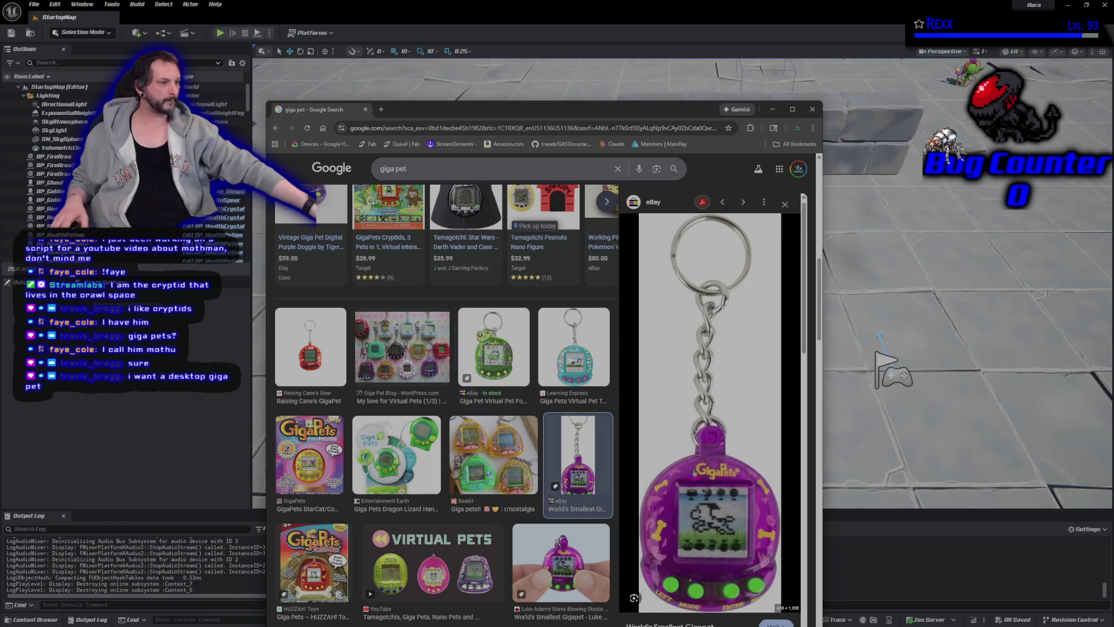
pyautogui.scroll(-3, 456, 448)
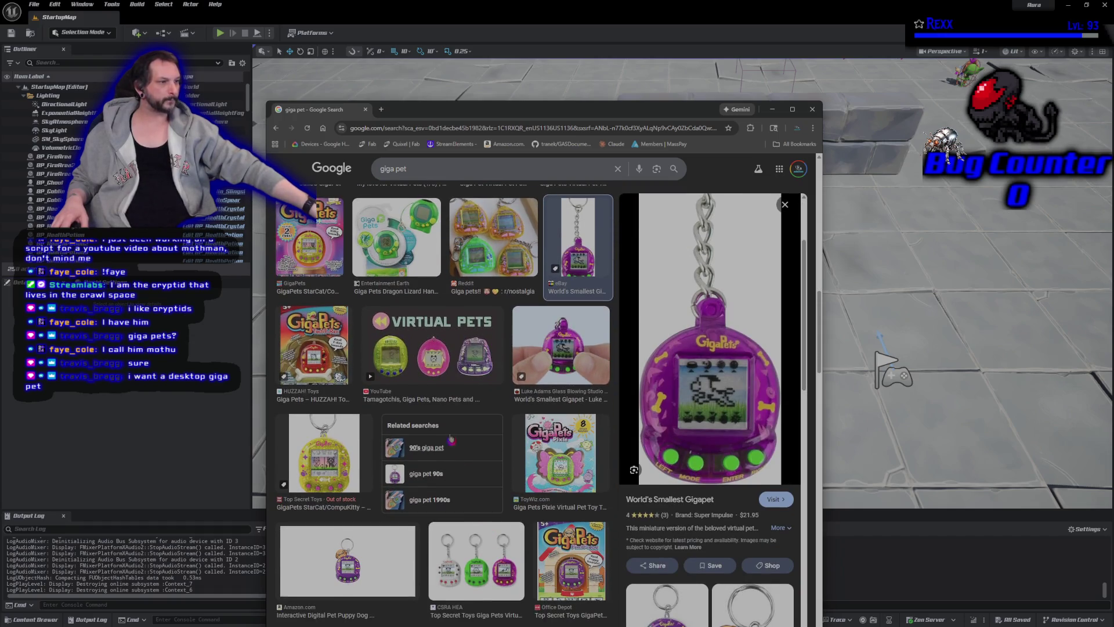
pyautogui.click(467, 360)
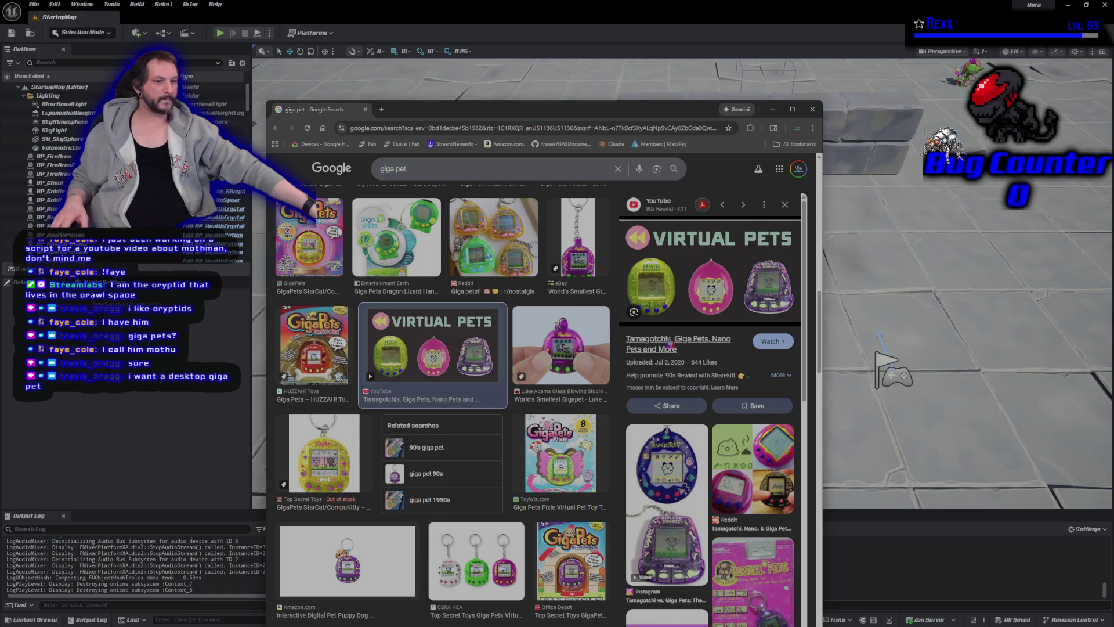
pyautogui.click(812, 109)
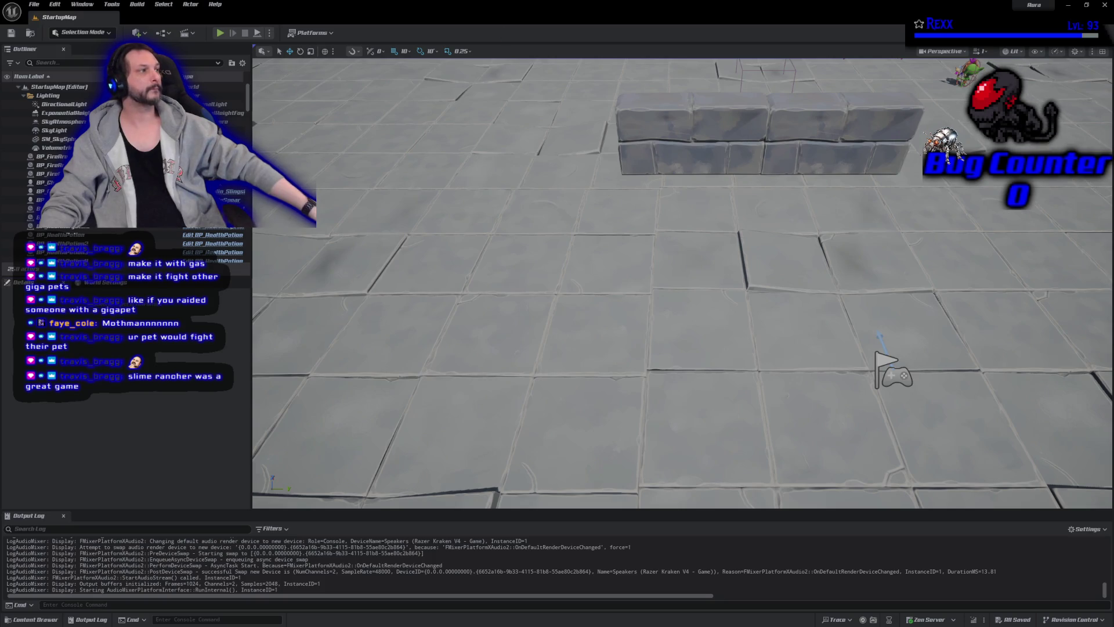
# Select the shaman in the level and open BP_Shaman in the full Blueprint editor
pyautogui.moveTo(682, 278); pyautogui.dragTo(615, 273)
pyautogui.click(616, 62)
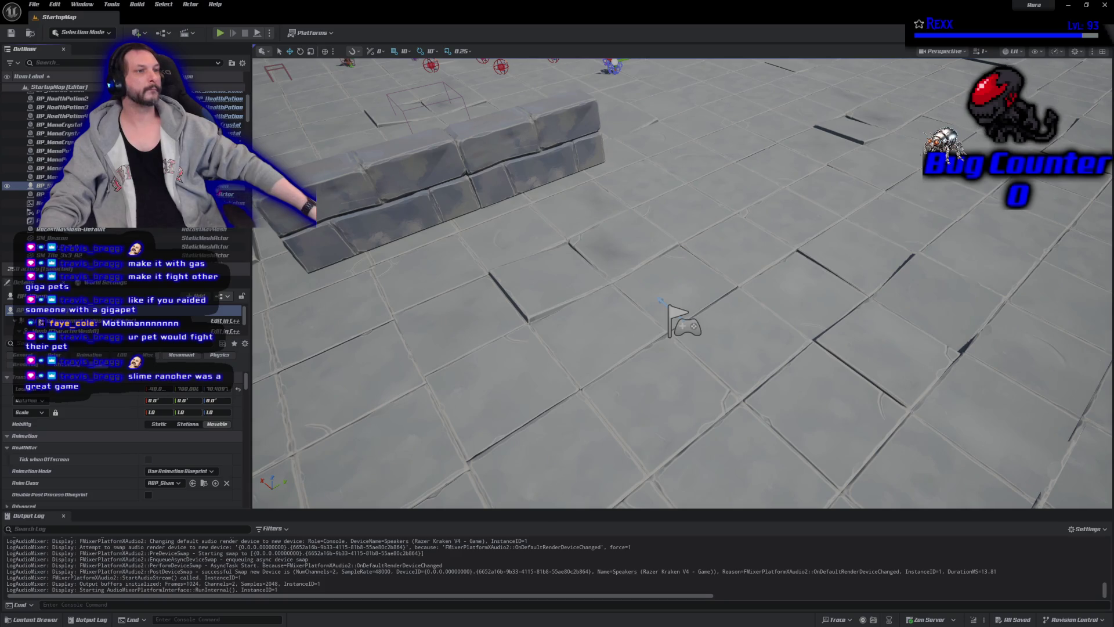
pyautogui.hotkey('ctrl', 'e')
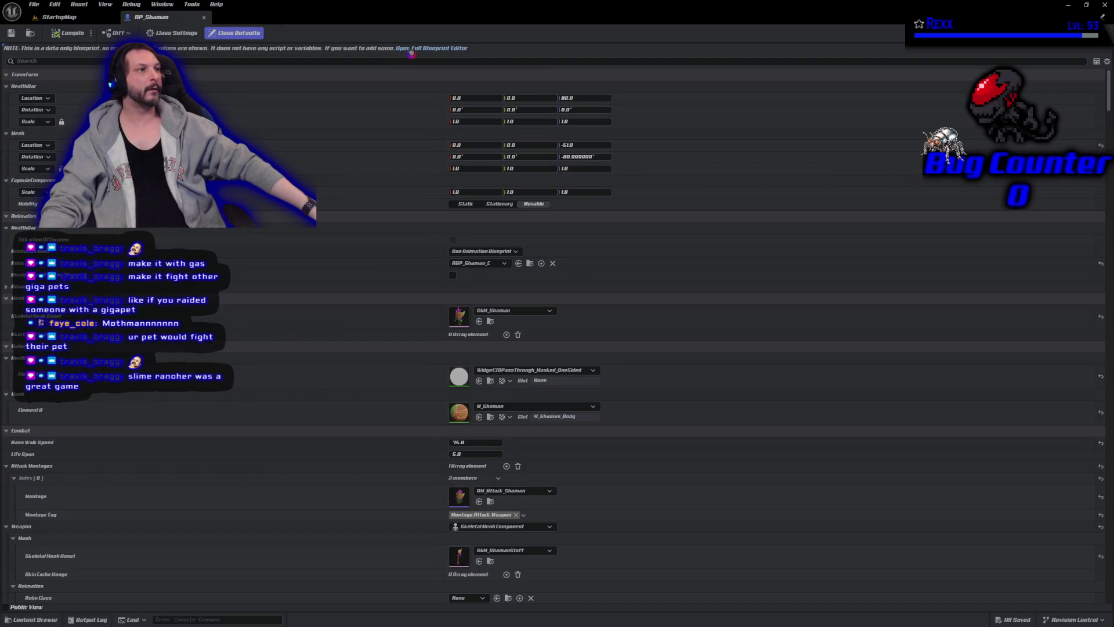
pyautogui.click(411, 51)
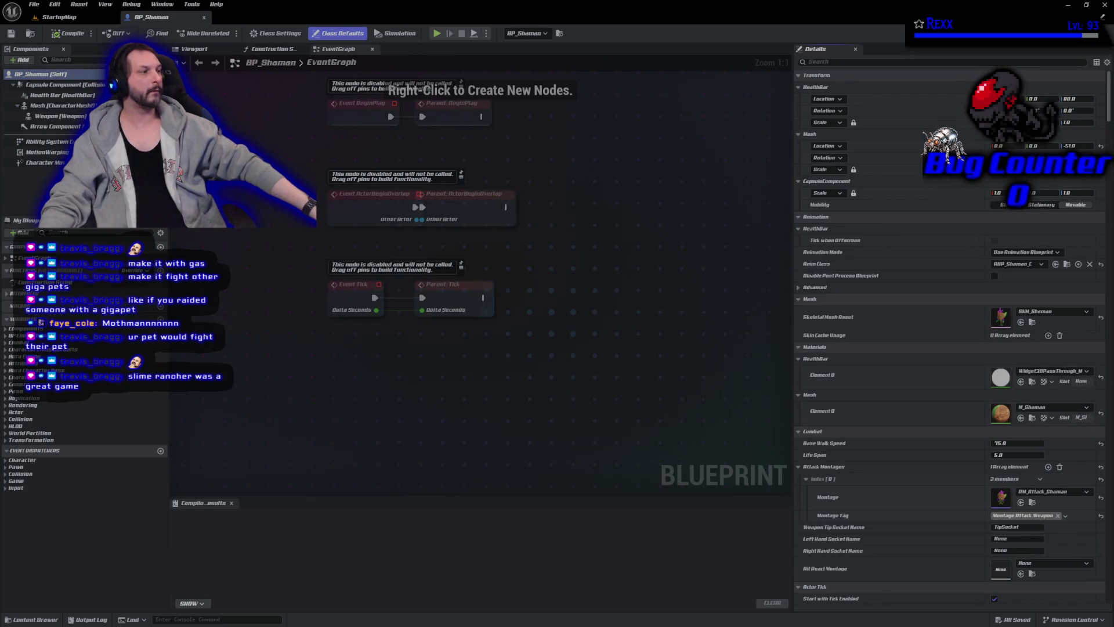
# Open the M_Shaman material graph and show the Content Drawer
pyautogui.doubleClick(992, 417)
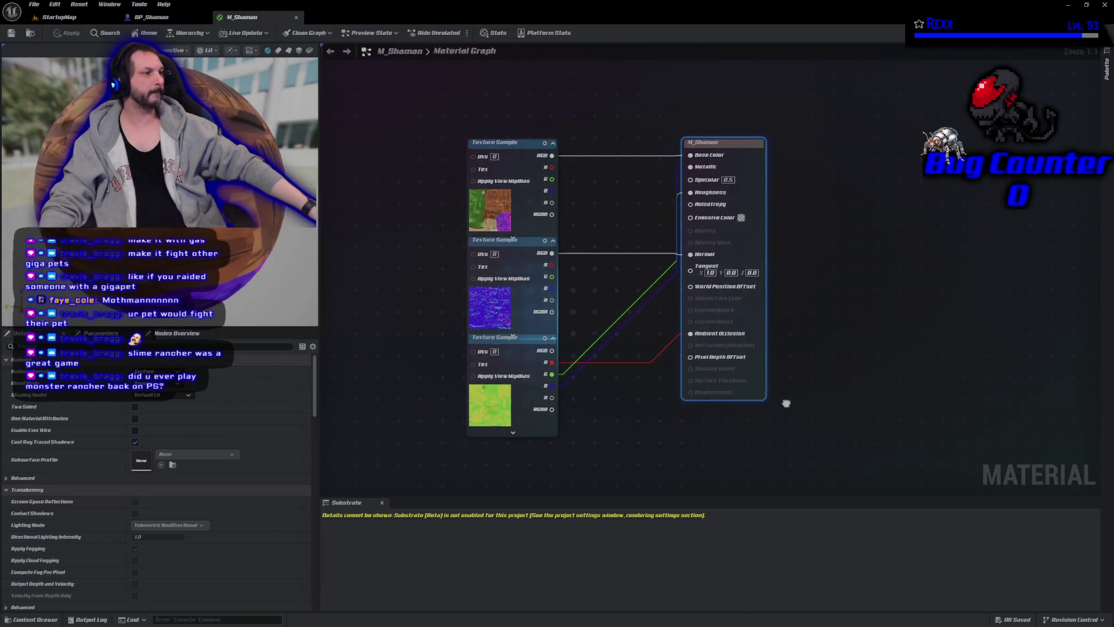
pyautogui.scroll(-8, 502, 321)
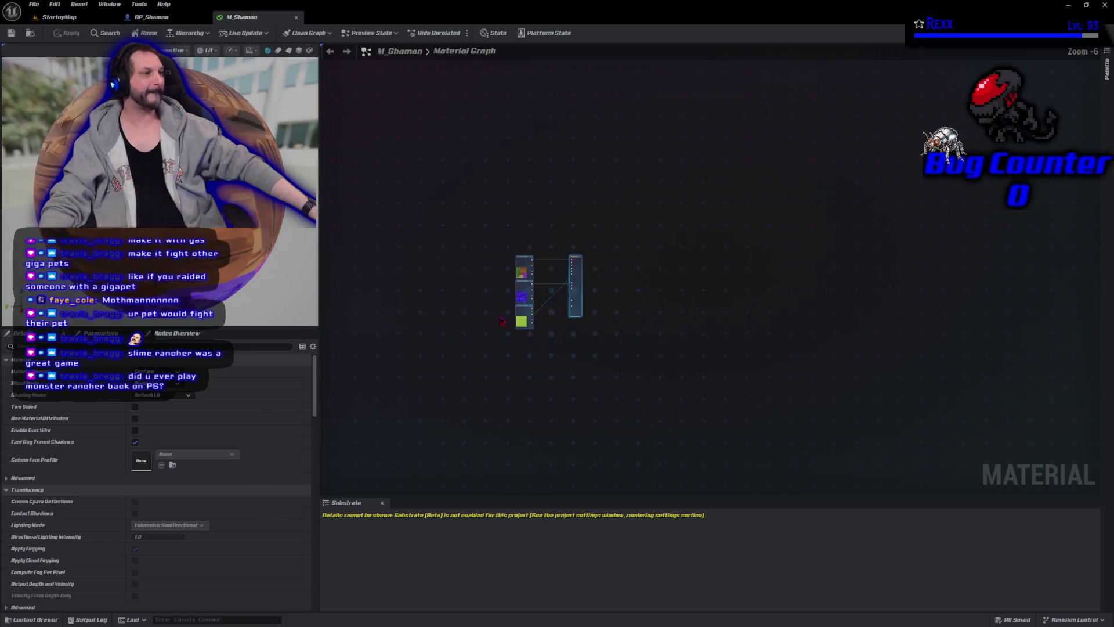
pyautogui.scroll(4, 517, 333)
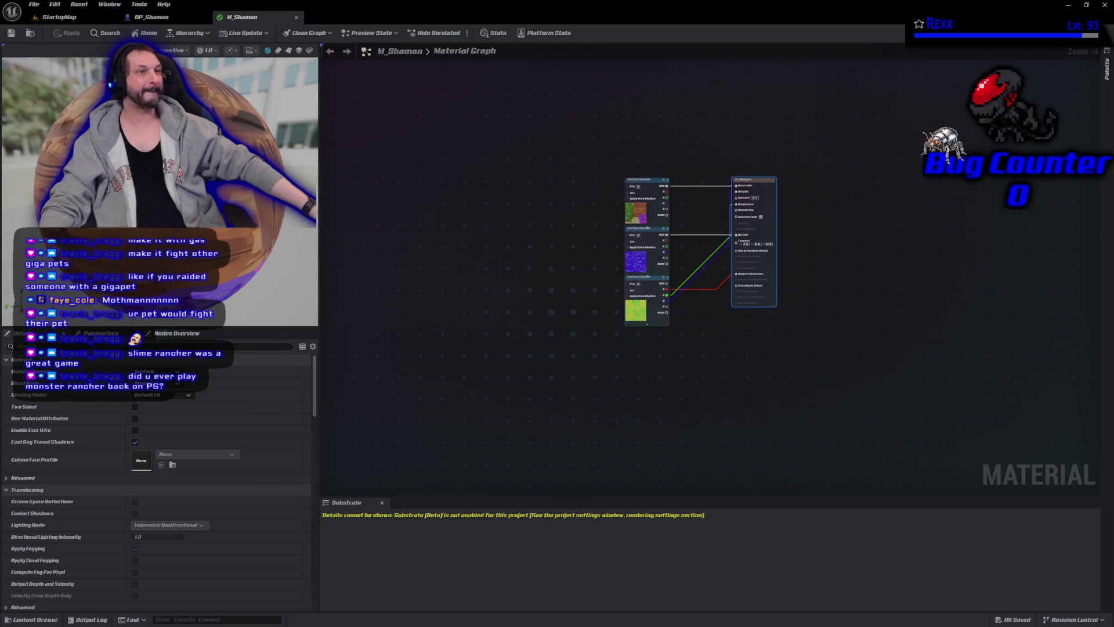
pyautogui.click(32, 619)
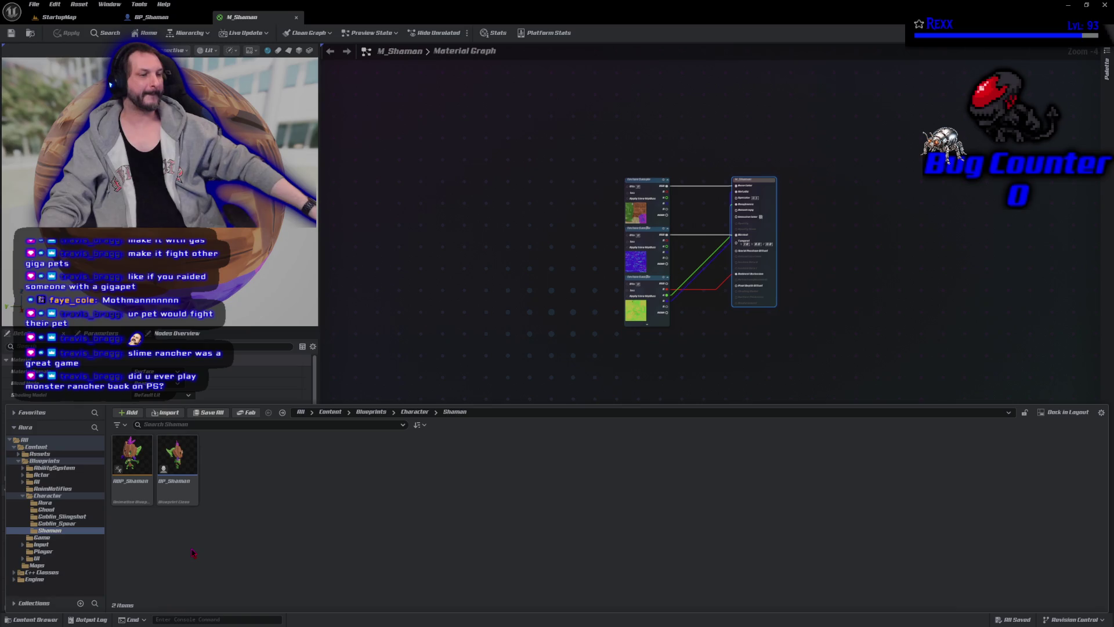
# Open M_DissolveEffect from the Materials folder, select its commented node group, and return to M_Shaman
pyautogui.click(61, 524)
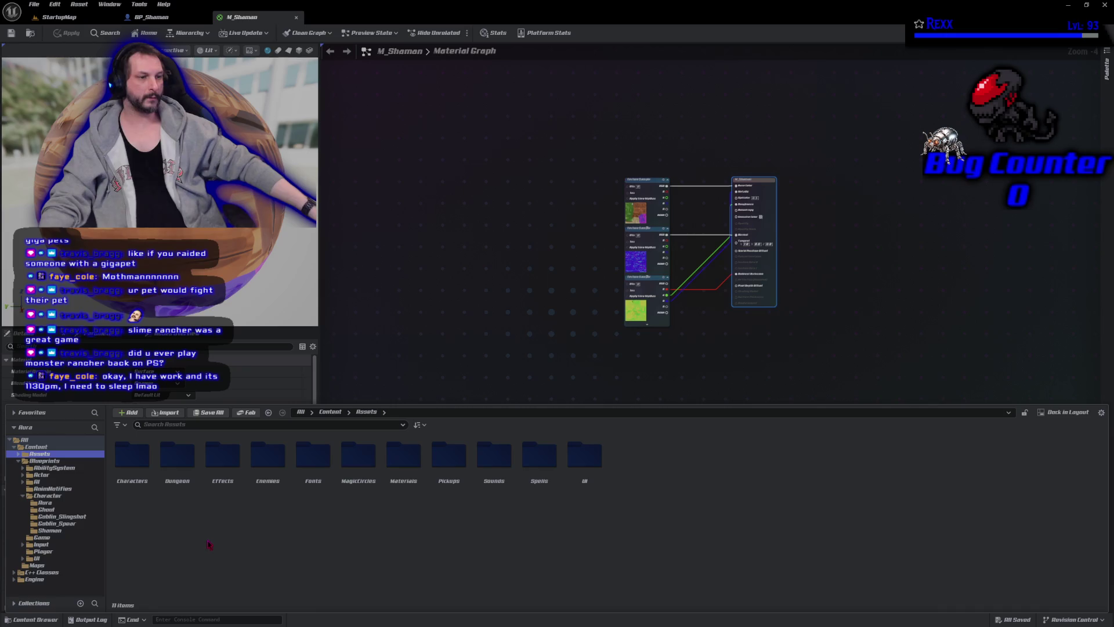
pyautogui.doubleClick(403, 458)
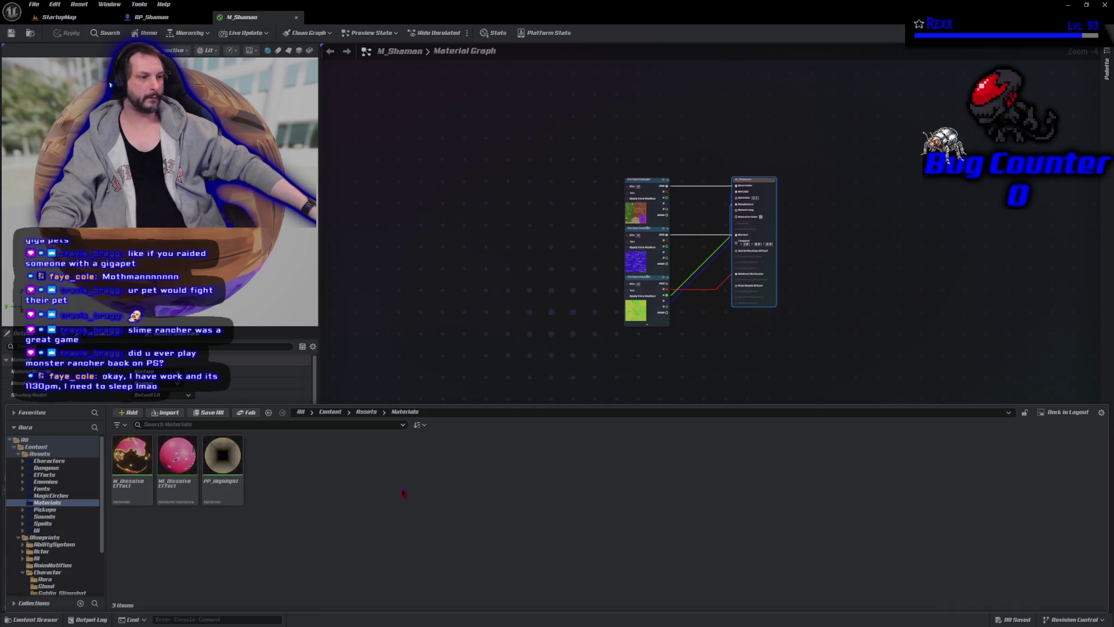
pyautogui.doubleClick(132, 462)
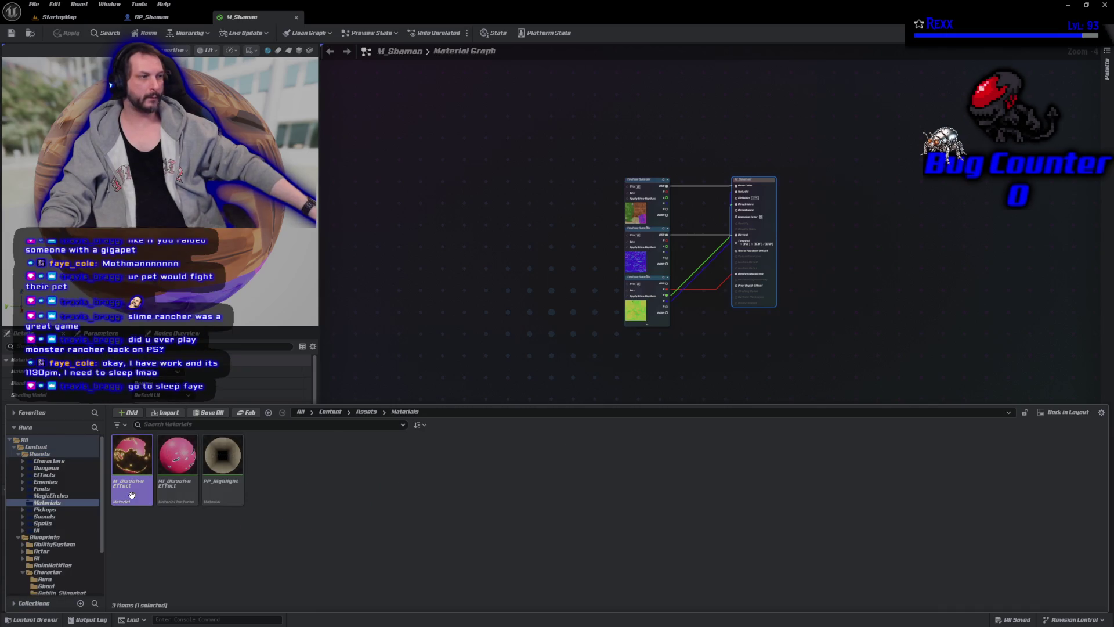
pyautogui.scroll(-5, 450, 385)
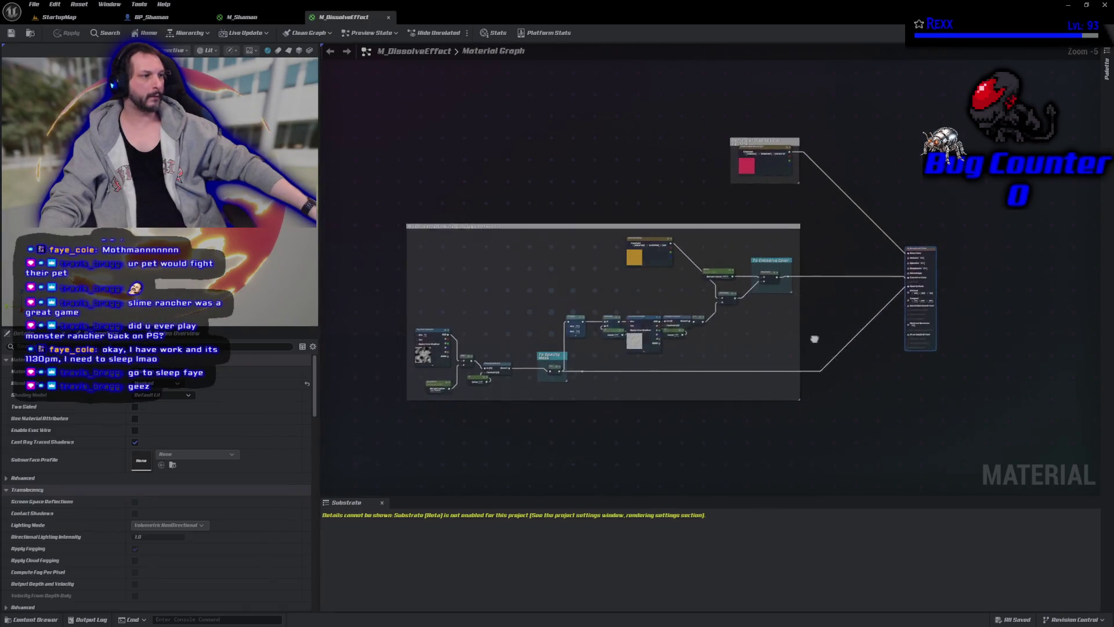
pyautogui.moveTo(477, 261); pyautogui.dragTo(766, 409)
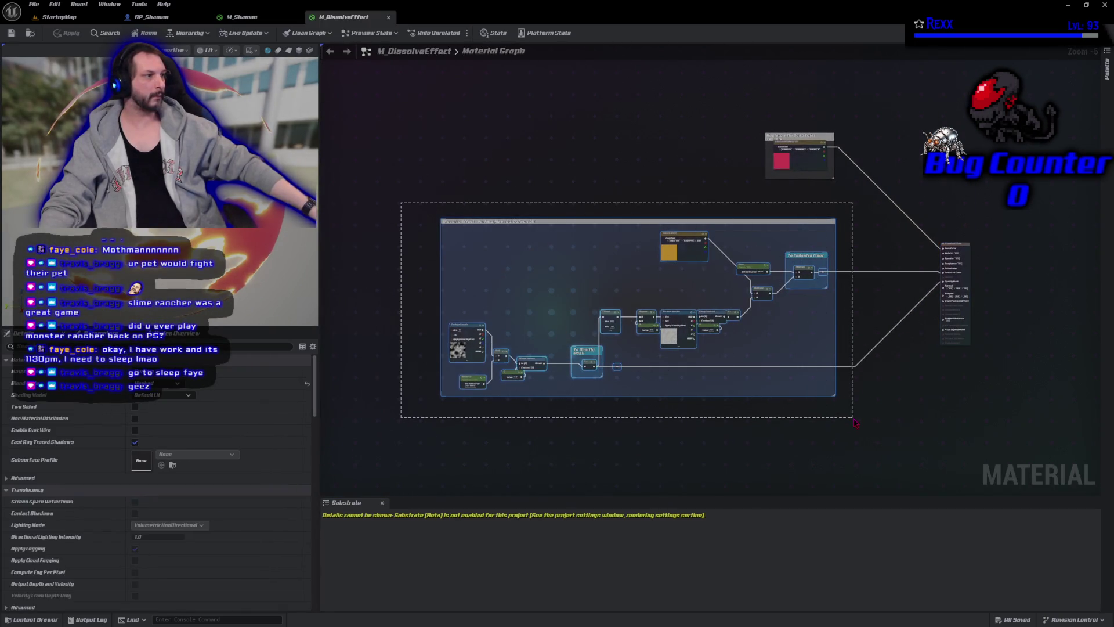
pyautogui.moveTo(854, 420); pyautogui.dragTo(853, 419)
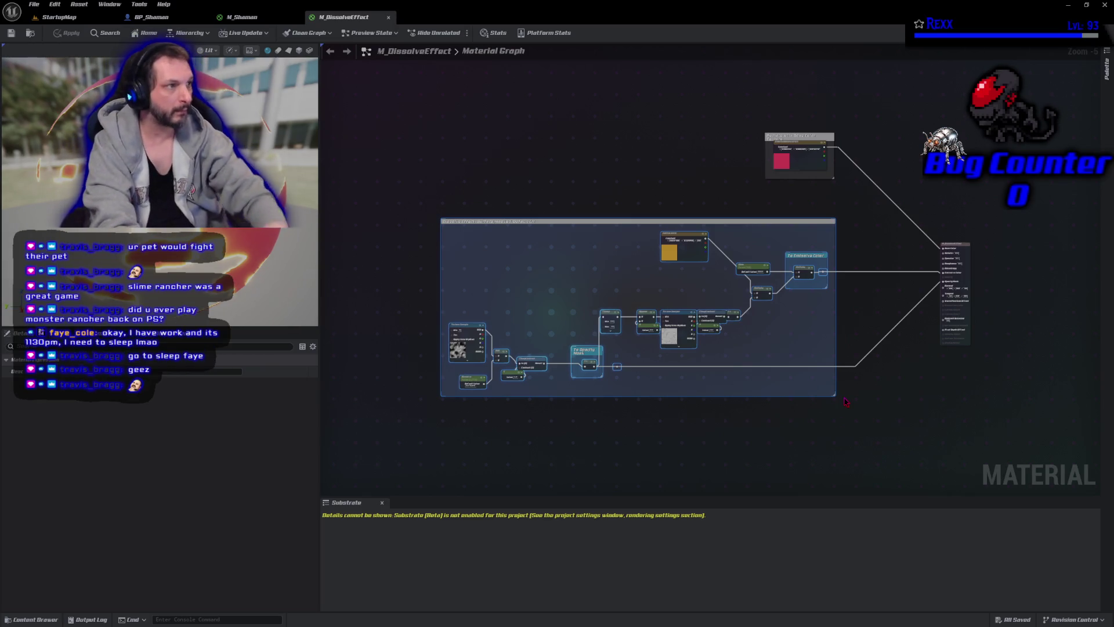
pyautogui.hotkey('ctrl', 'Tab')
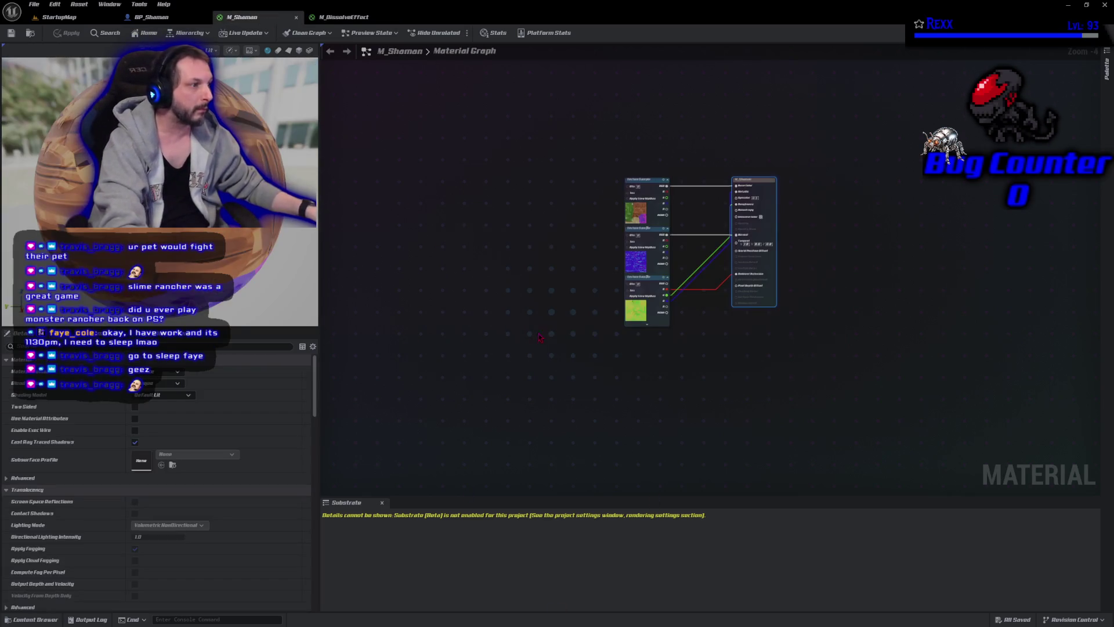
# Paste the dissolve node group below M_Shaman's nodes and wire it into Emissive Color
pyautogui.hotkey('ctrl', 'v')
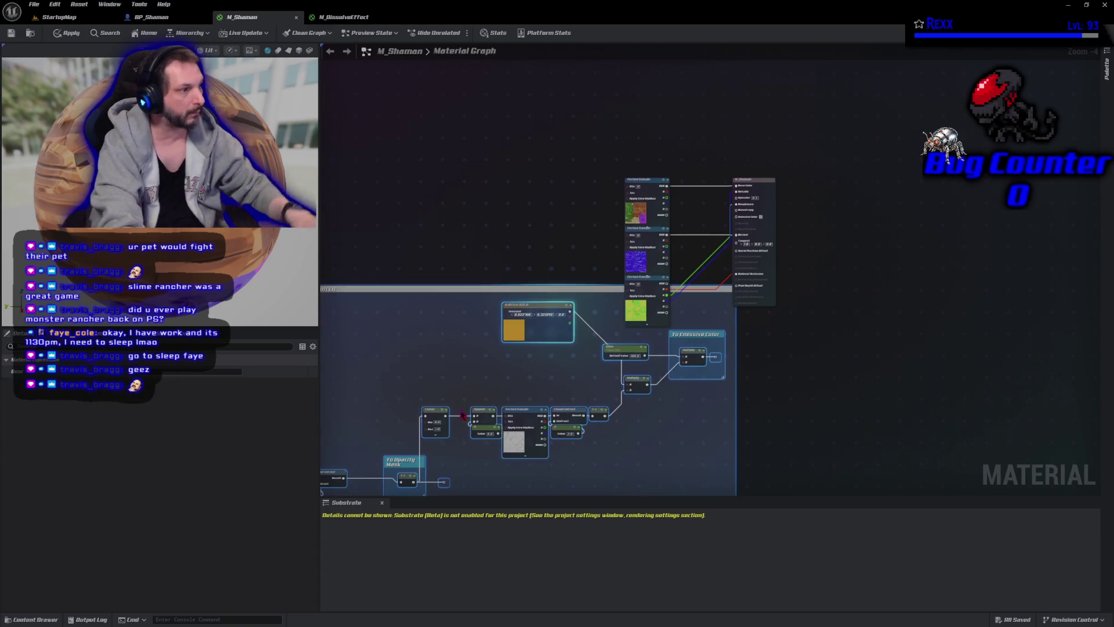
pyautogui.moveTo(469, 294)
pyautogui.mouseDown()
pyautogui.moveTo(438, 349)
pyautogui.moveTo(420, 347)
pyautogui.mouseUp()
pyautogui.click(706, 402)
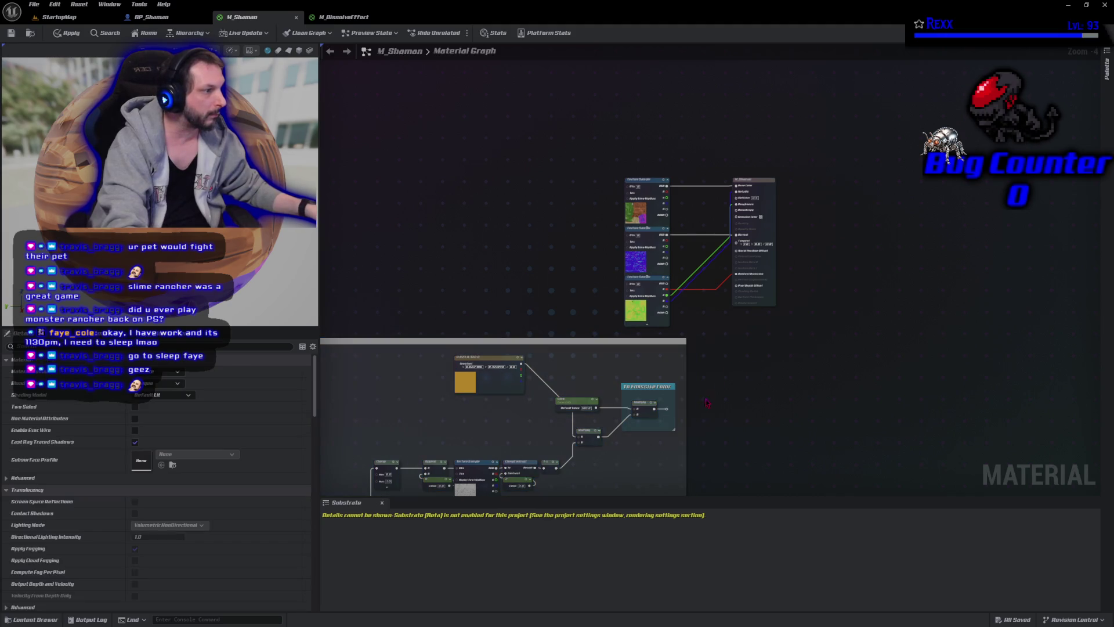
pyautogui.moveTo(669, 410)
pyautogui.mouseDown()
pyautogui.moveTo(676, 416)
pyautogui.moveTo(696, 285)
pyautogui.moveTo(736, 217)
pyautogui.mouseUp()
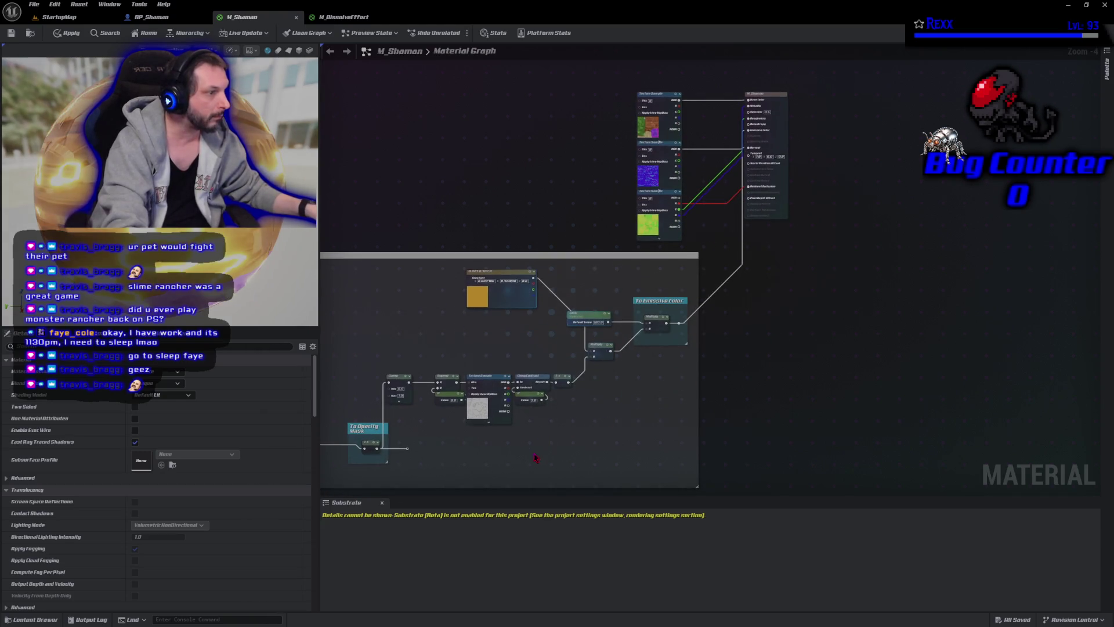
pyautogui.moveTo(535, 458); pyautogui.dragTo(572, 444)
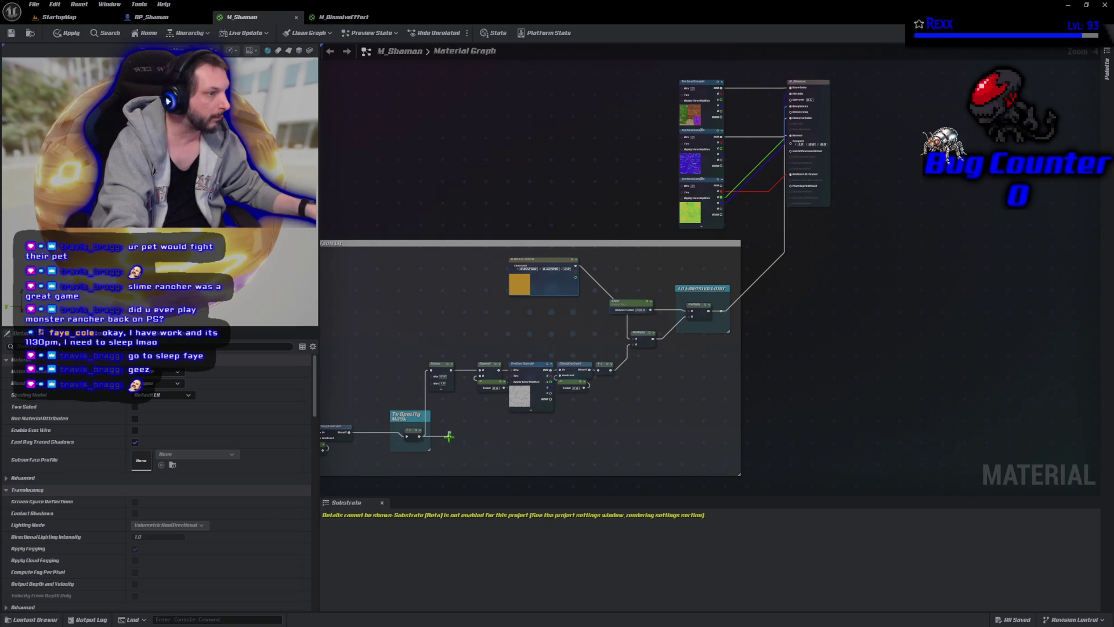
# Set M_Shaman's Blend Mode to Masked, wire the Opacity Mask, and save
pyautogui.click(155, 383)
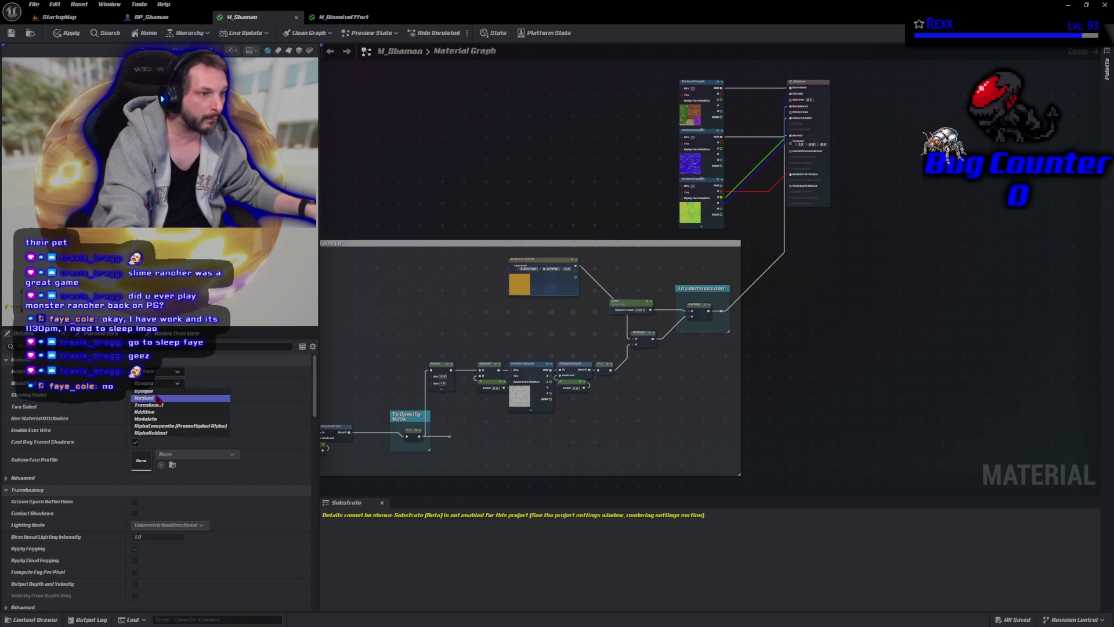
pyautogui.click(157, 398)
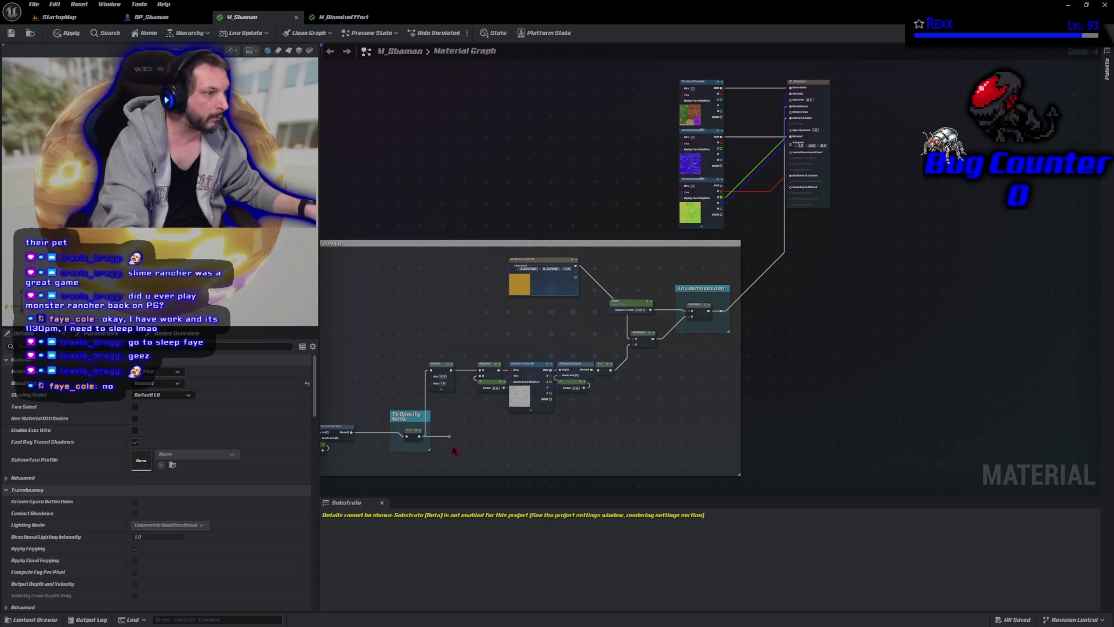
pyautogui.moveTo(448, 437)
pyautogui.mouseDown()
pyautogui.moveTo(593, 343)
pyautogui.moveTo(800, 154)
pyautogui.moveTo(785, 208)
pyautogui.moveTo(786, 137)
pyautogui.moveTo(799, 136)
pyautogui.mouseUp()
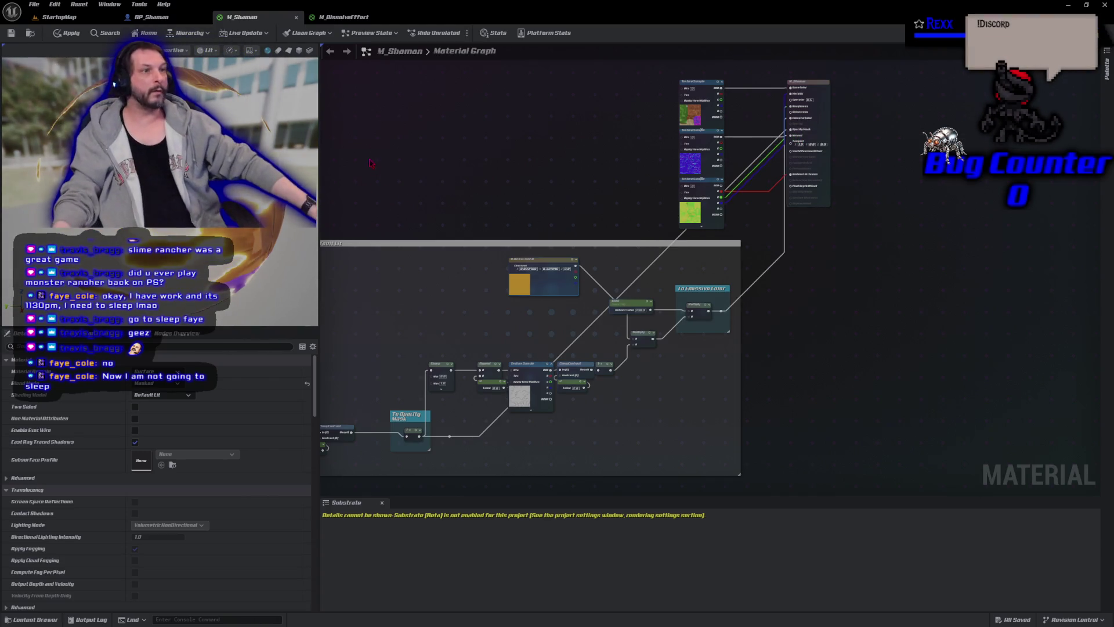
pyautogui.click(20, 36)
pyautogui.click(52, 18)
# Set the Dissolve parameter's default value in M_DissolveEffect to -2
pyautogui.press('f')
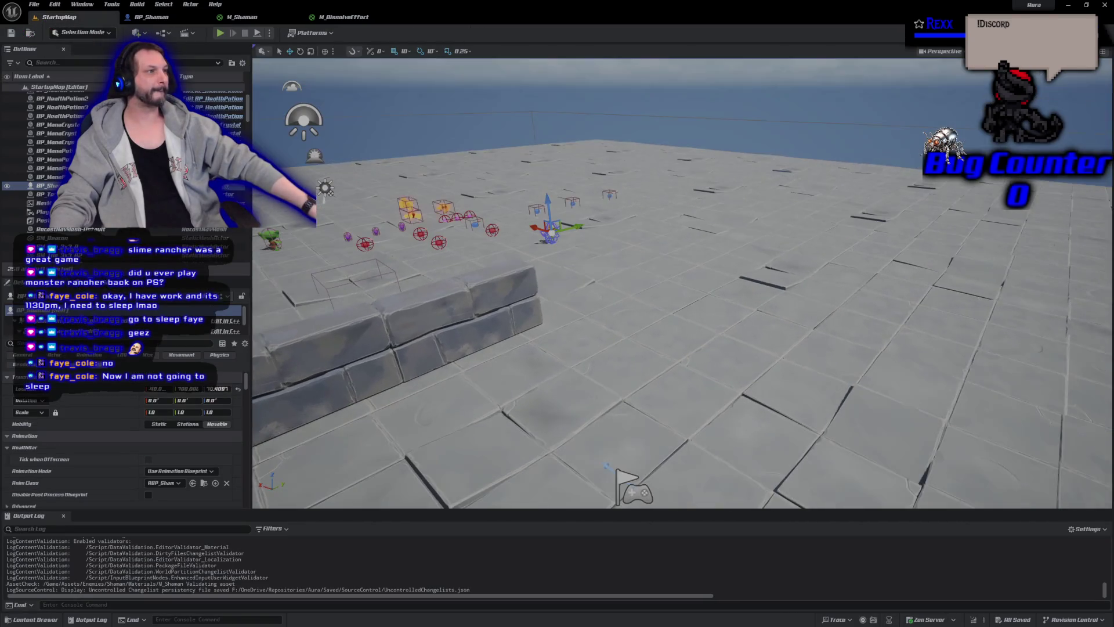
pyautogui.moveTo(505, 296); pyautogui.dragTo(490, 134)
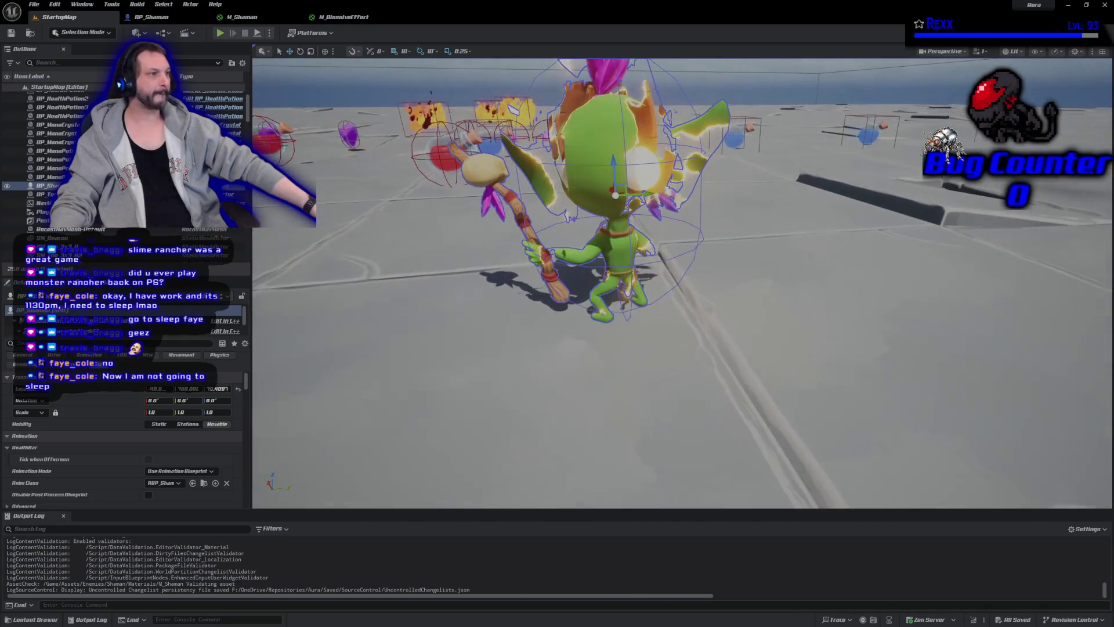
pyautogui.click(343, 17)
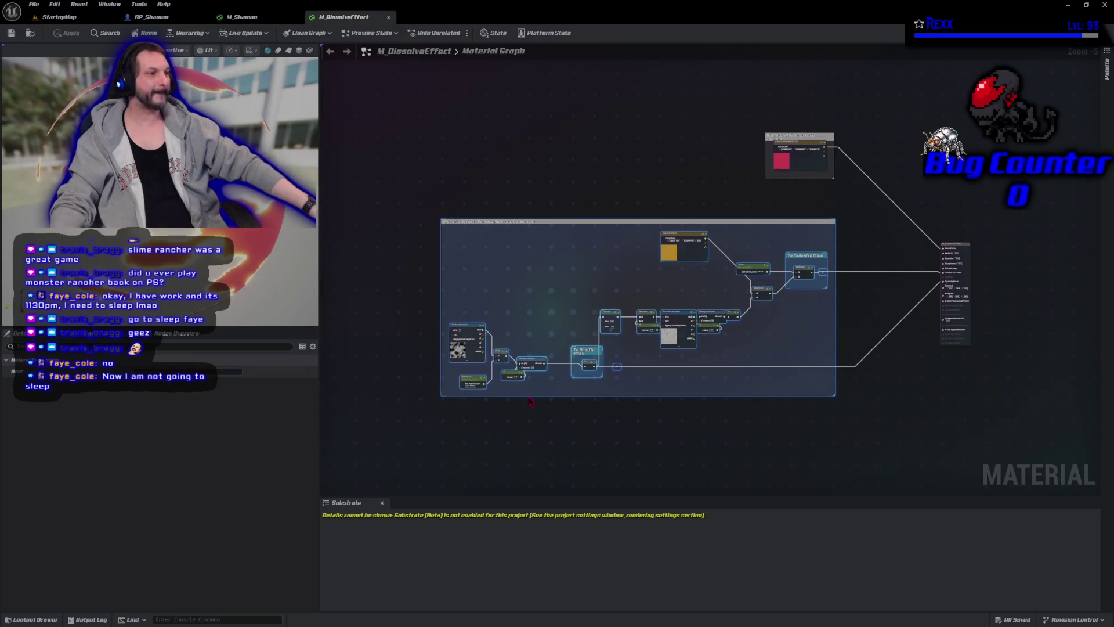
pyautogui.scroll(1, 490, 422)
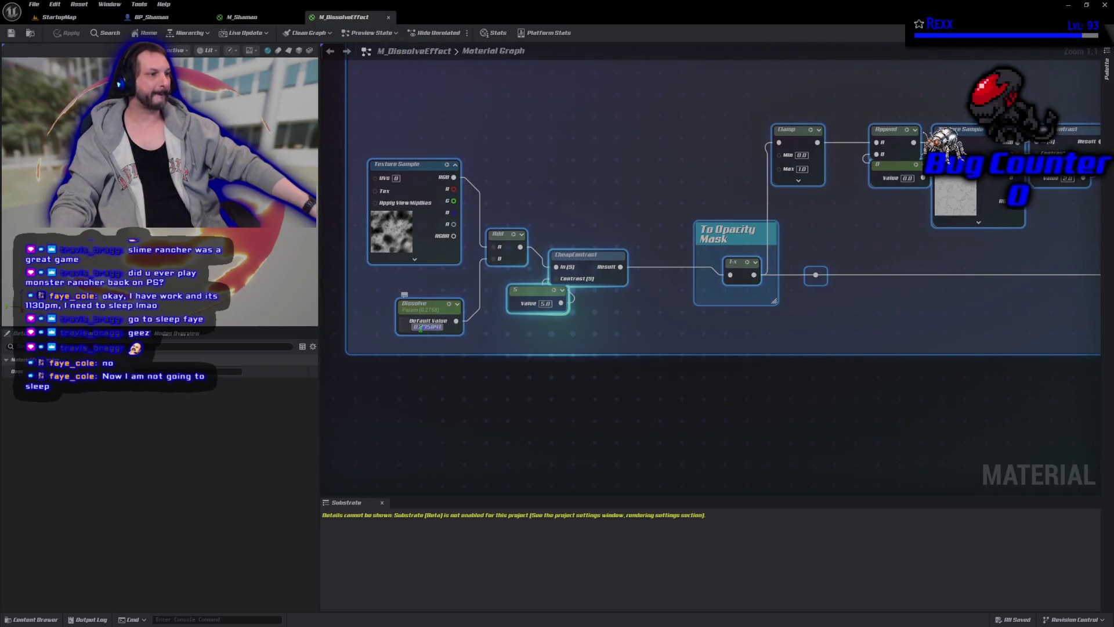
pyautogui.write('2')
pyautogui.press('Return')
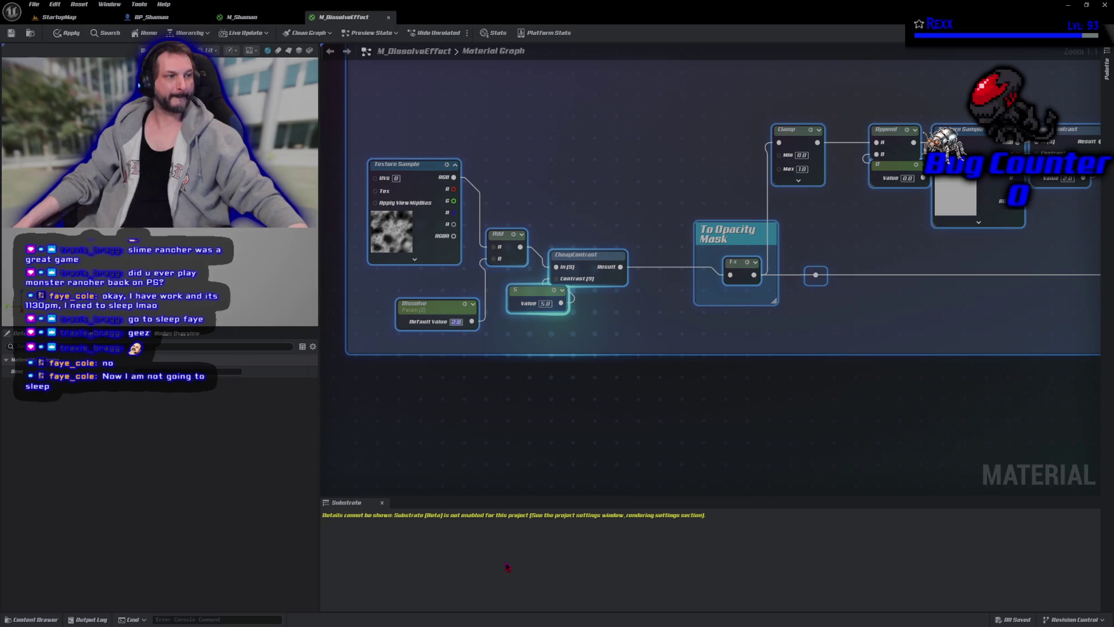
pyautogui.write('-2')
pyautogui.press('Return')
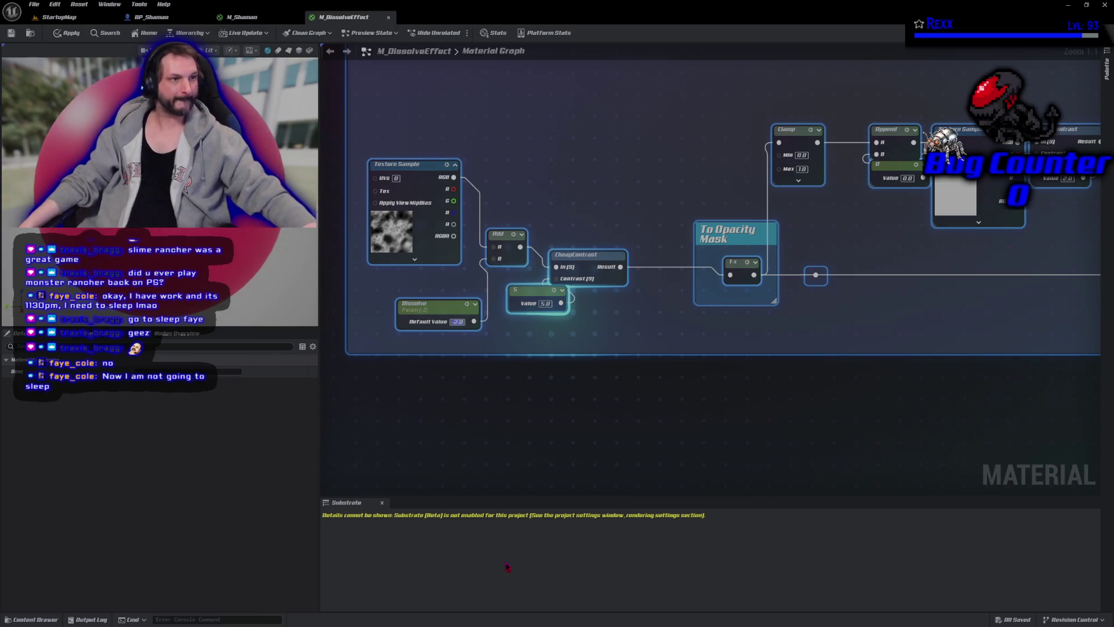
# Apply the M_DissolveEffect change and check the result in the level
pyautogui.click(64, 35)
pyautogui.click(64, 22)
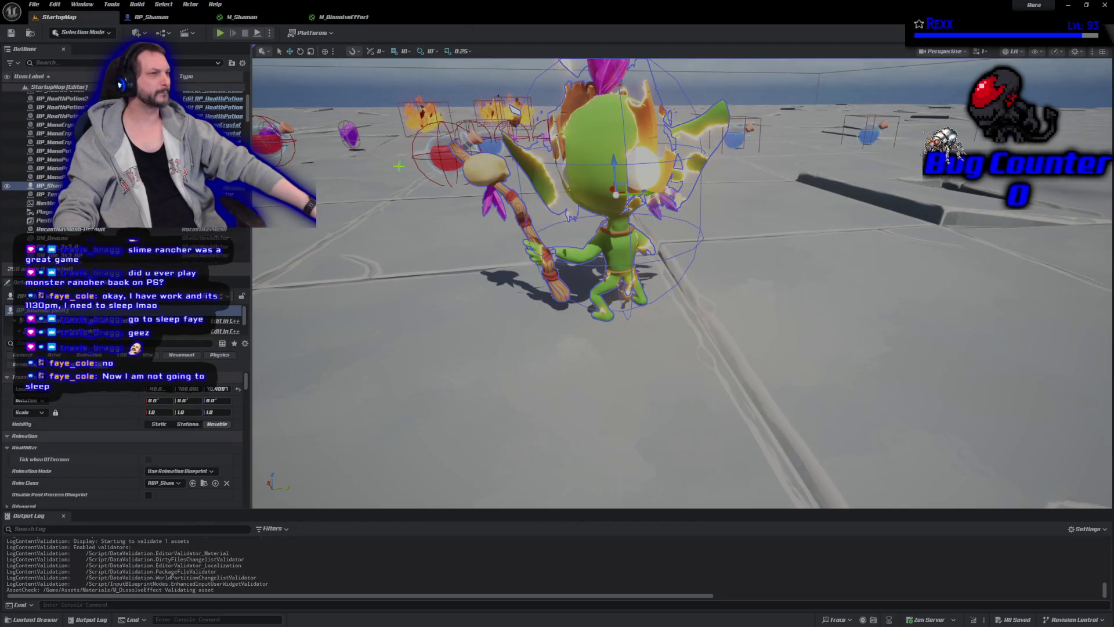
pyautogui.click(343, 18)
pyautogui.scroll(-2, 619, 417)
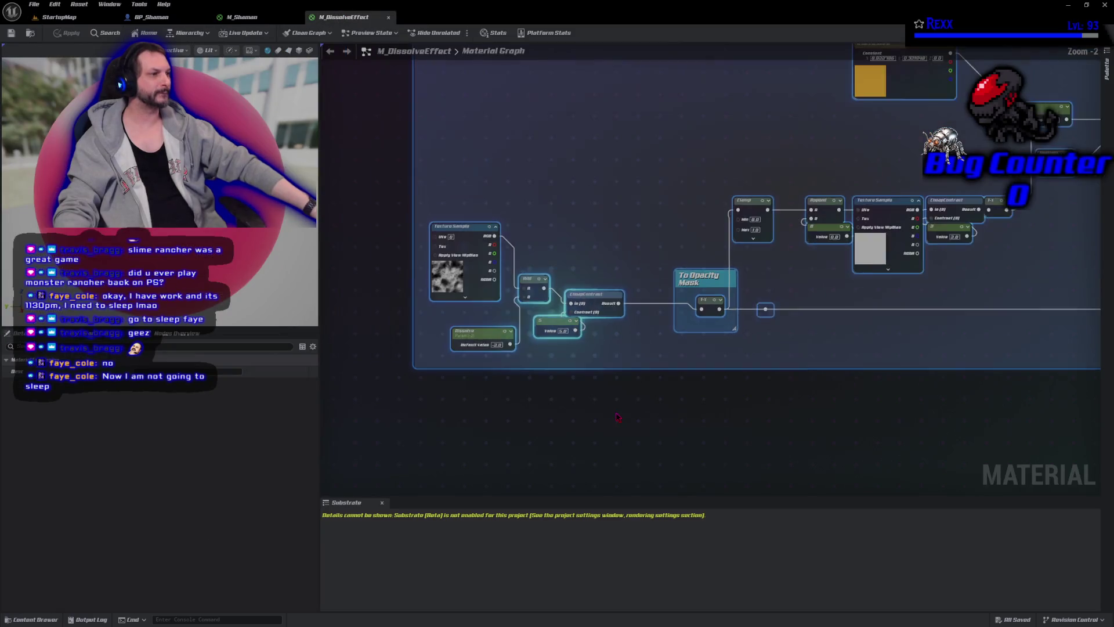
pyautogui.click(618, 417)
# Undo the Dissolve value change in M_DissolveEffect, then apply and save it
pyautogui.press('Home')
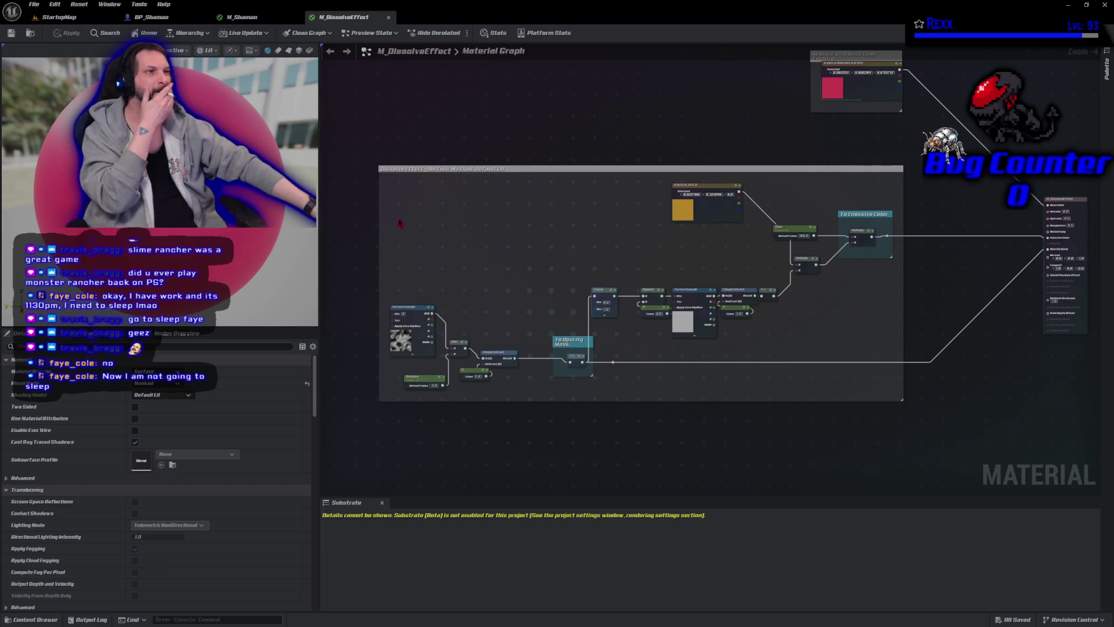
pyautogui.click(263, 19)
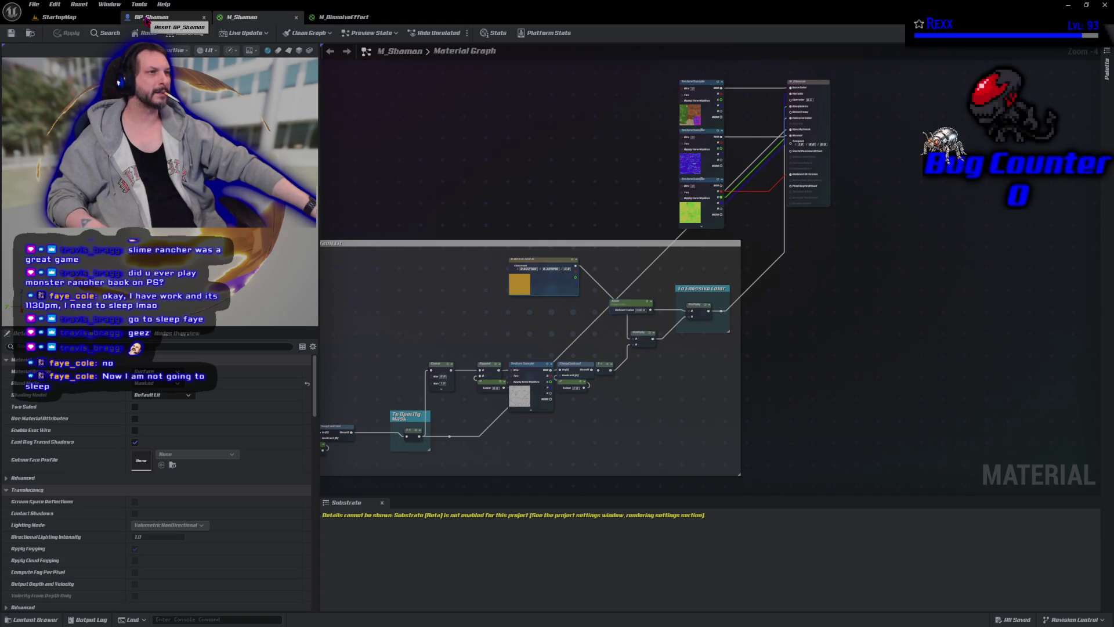
pyautogui.click(344, 18)
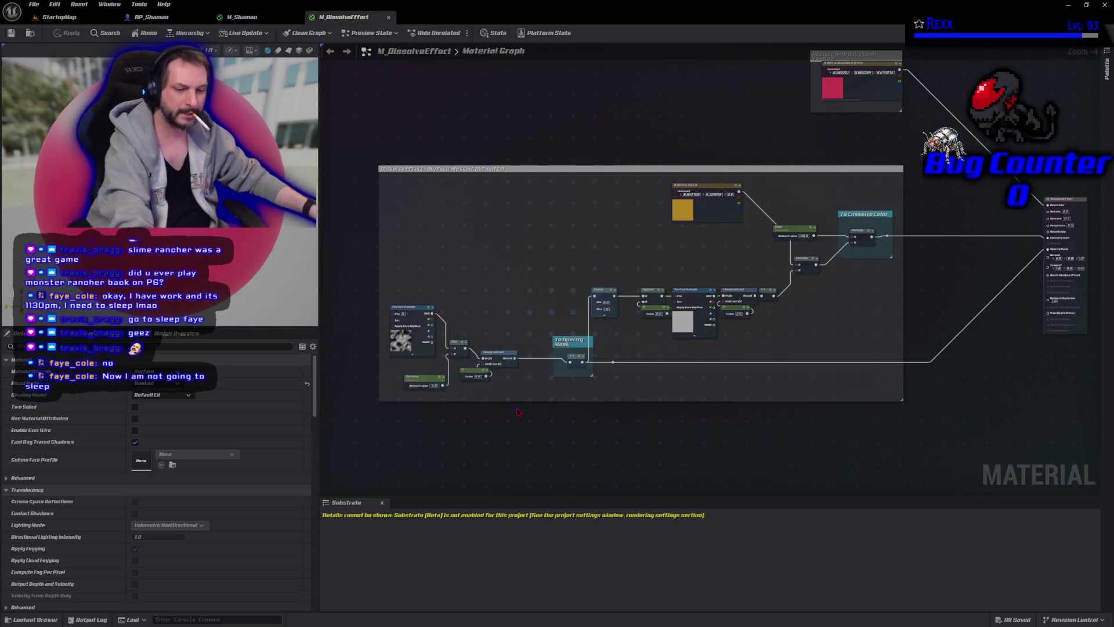
pyautogui.hotkey('ctrl', 'z')
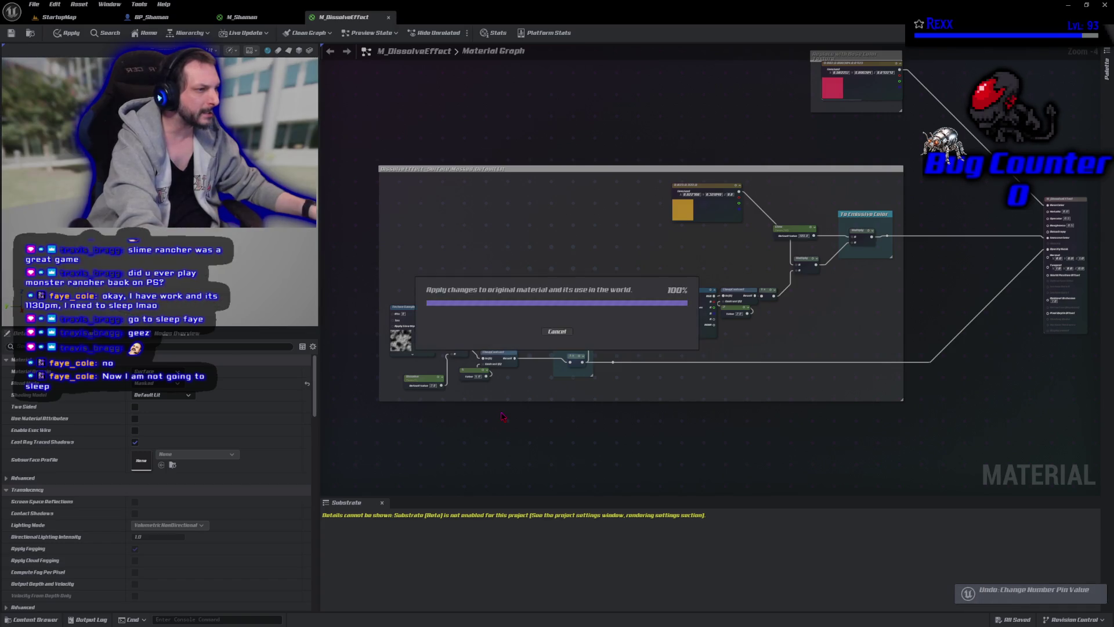
pyautogui.click(65, 33)
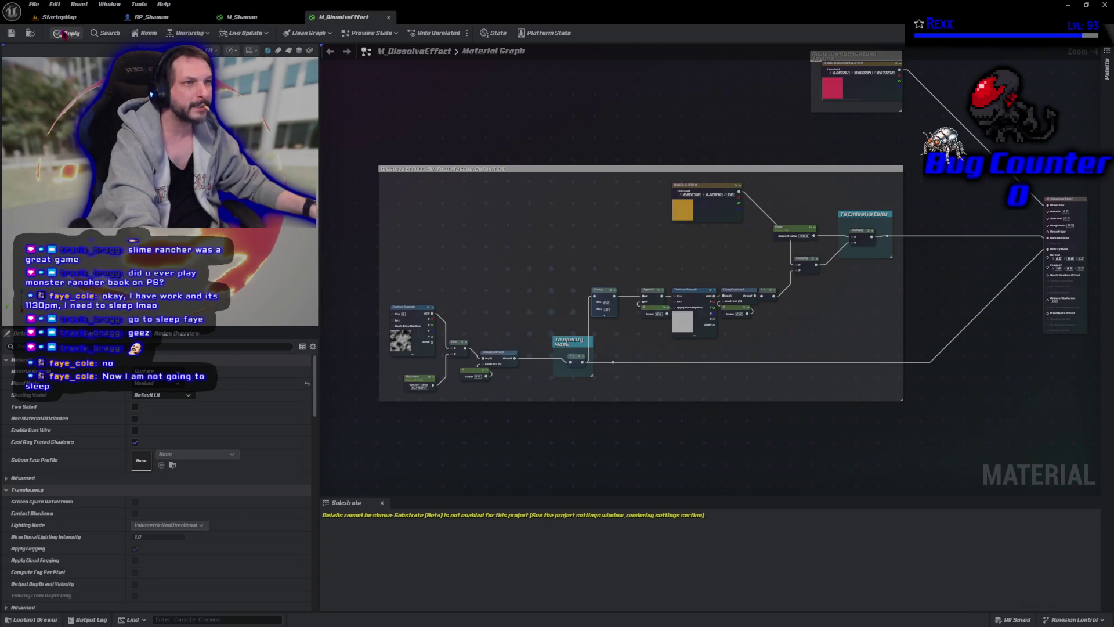
pyautogui.hotkey('ctrl', 's')
# Edit the Dissolve default value in M_Shaman and apply the change
pyautogui.click(240, 17)
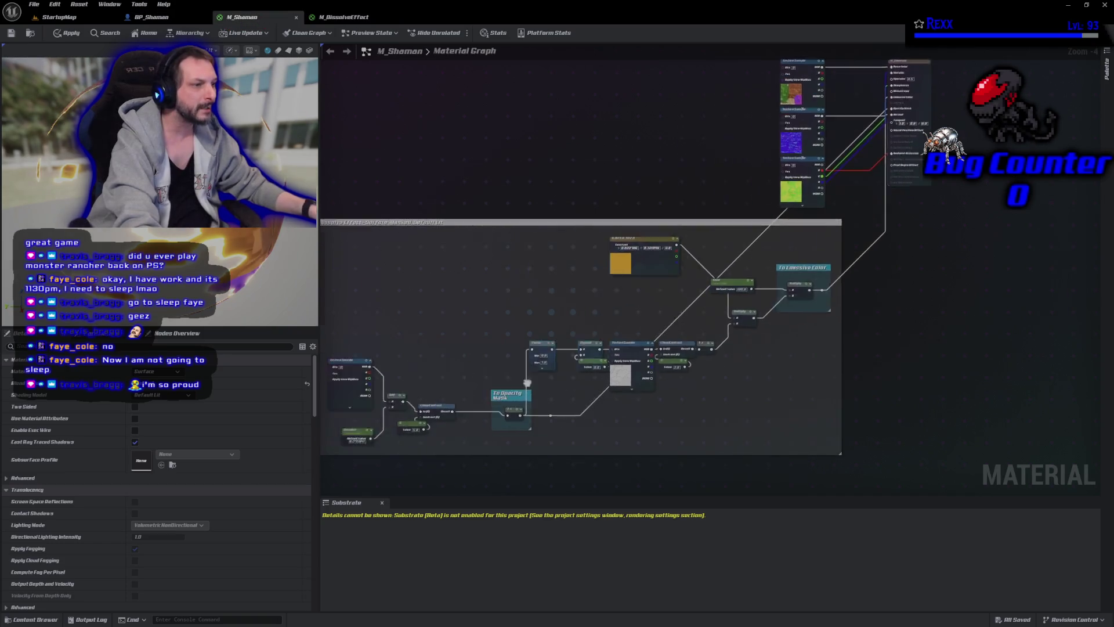
pyautogui.click(645, 337)
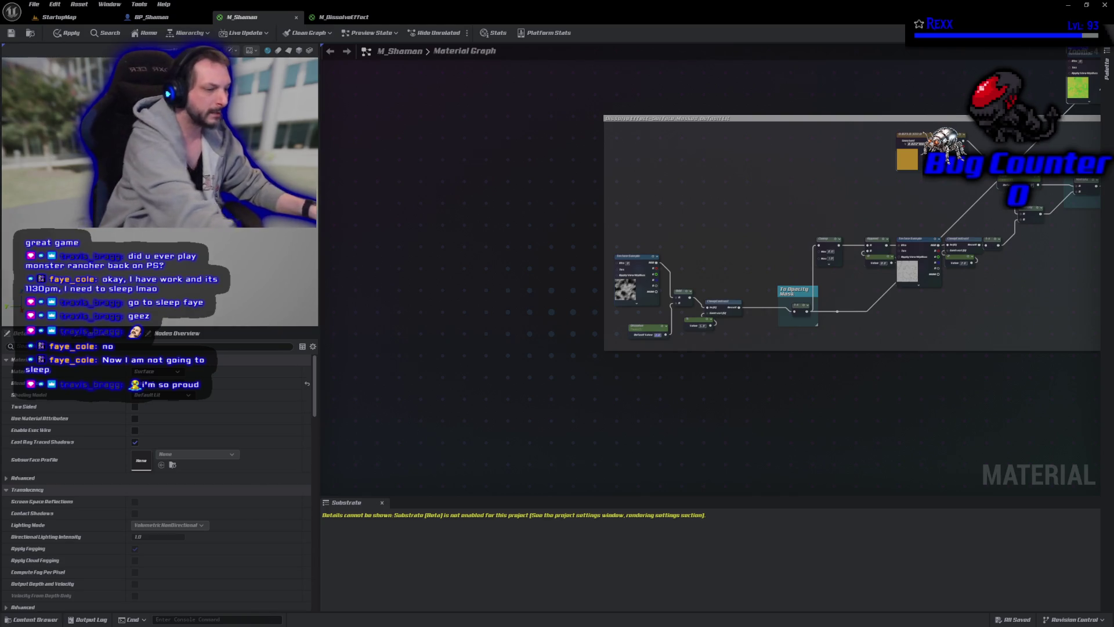
pyautogui.press('Return')
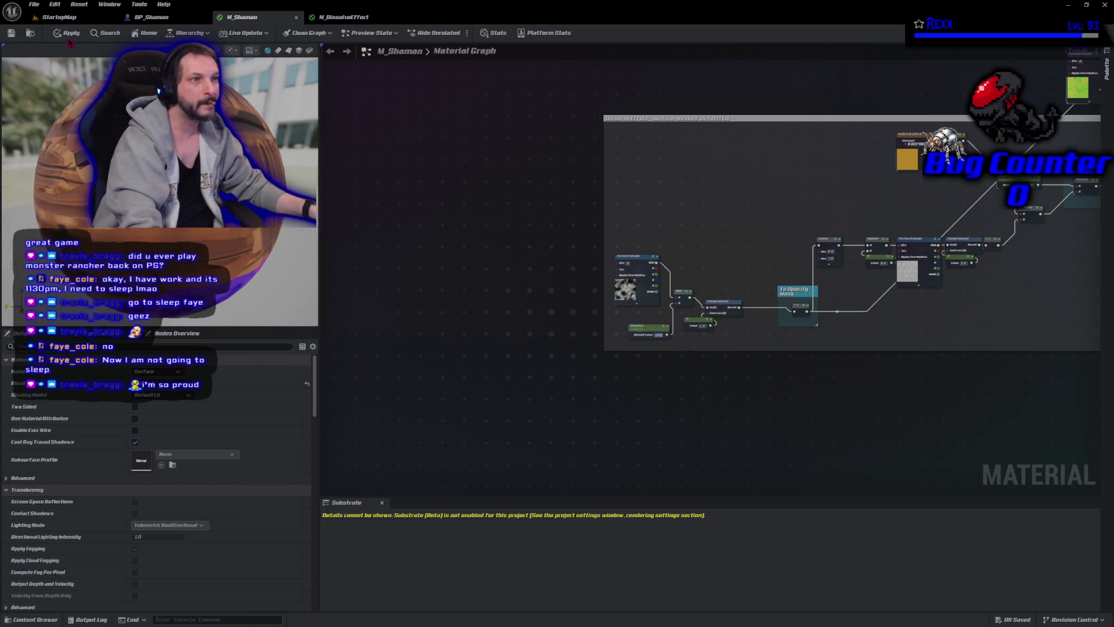
pyautogui.click(68, 36)
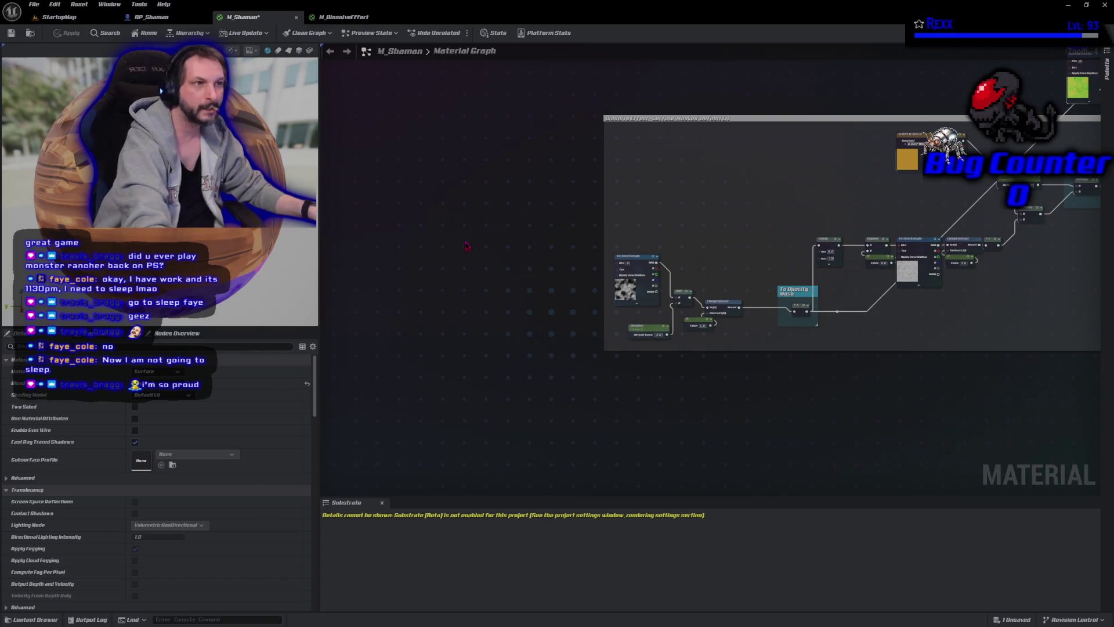
pyautogui.click(182, 17)
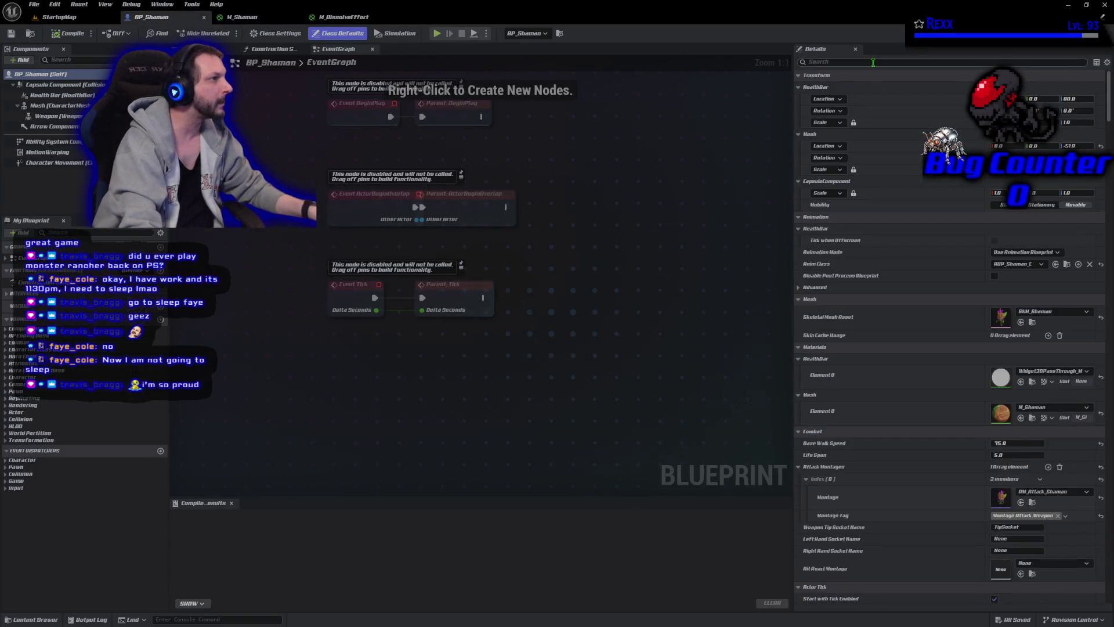
# Filter BP_Shaman's Details for 'dissolve' and inspect the Dissolve Material Instance list without changing it
pyautogui.click(192, 48)
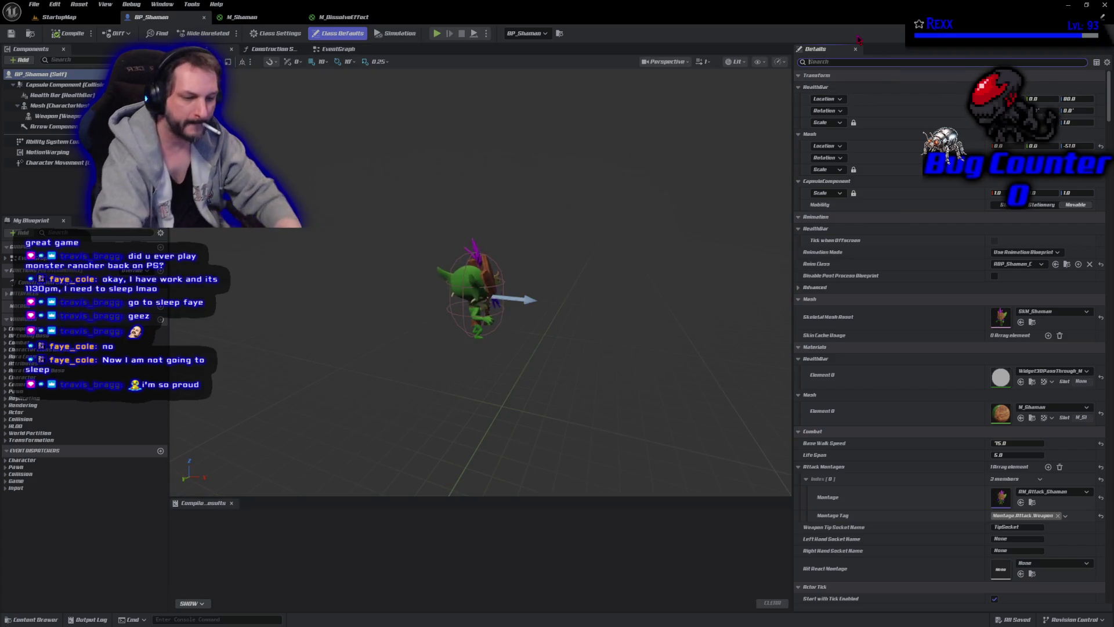
pyautogui.write('dissolve')
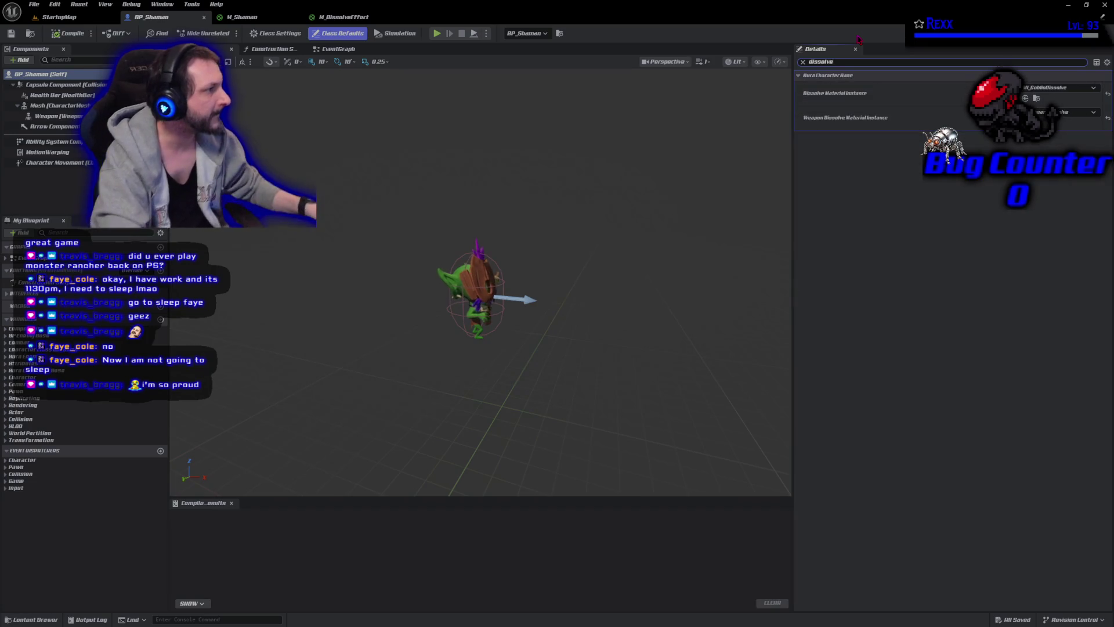
pyautogui.click(1060, 88)
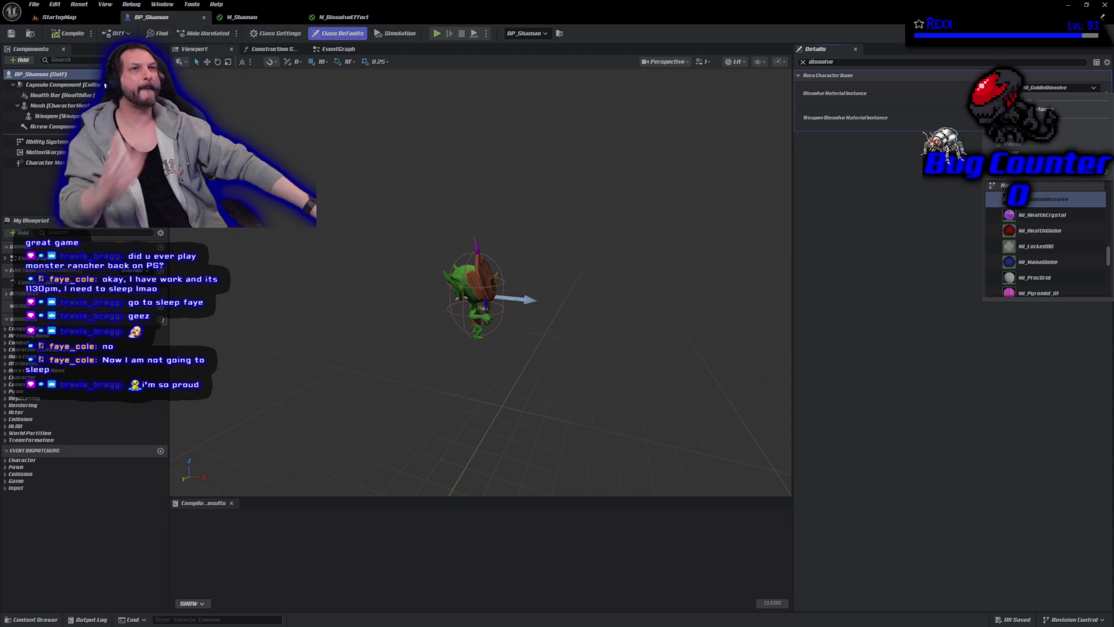
pyautogui.press('Escape')
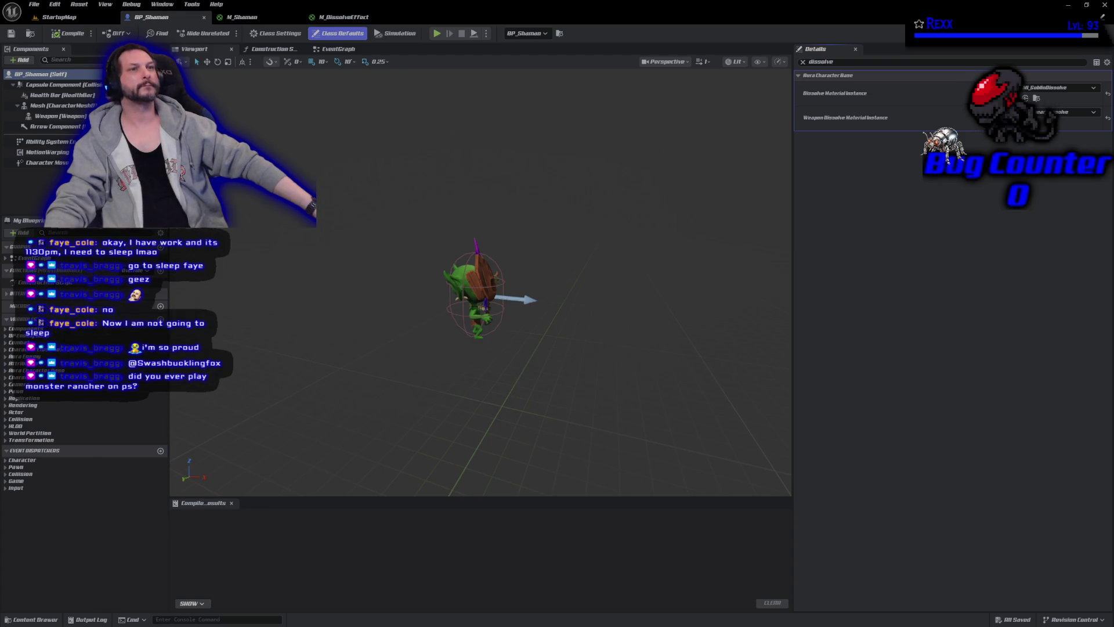
pyautogui.click(348, 18)
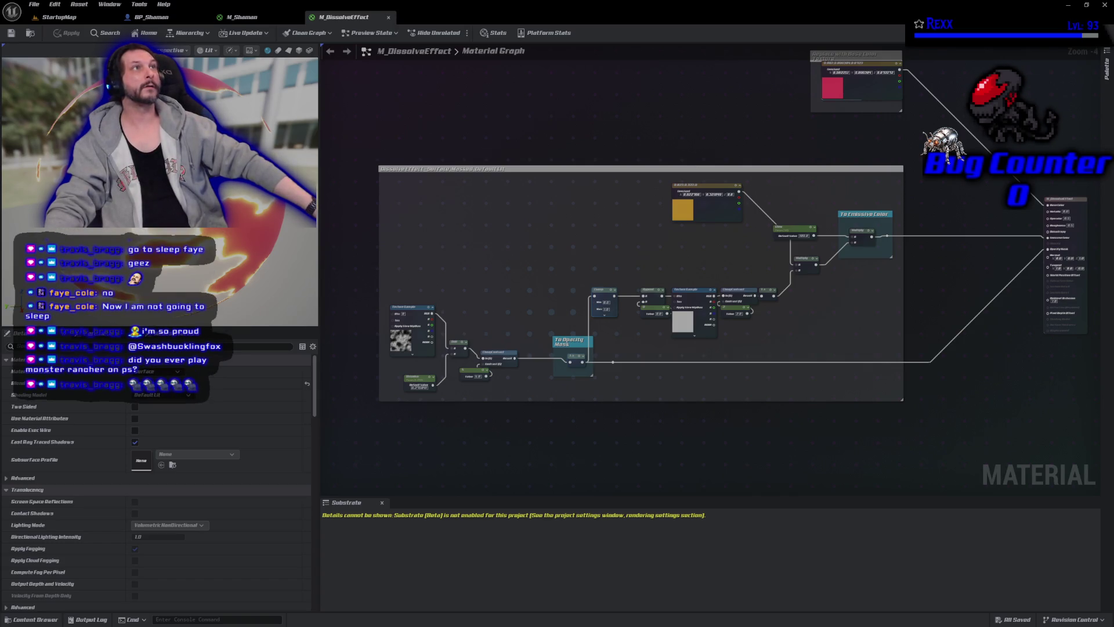
pyautogui.click(241, 17)
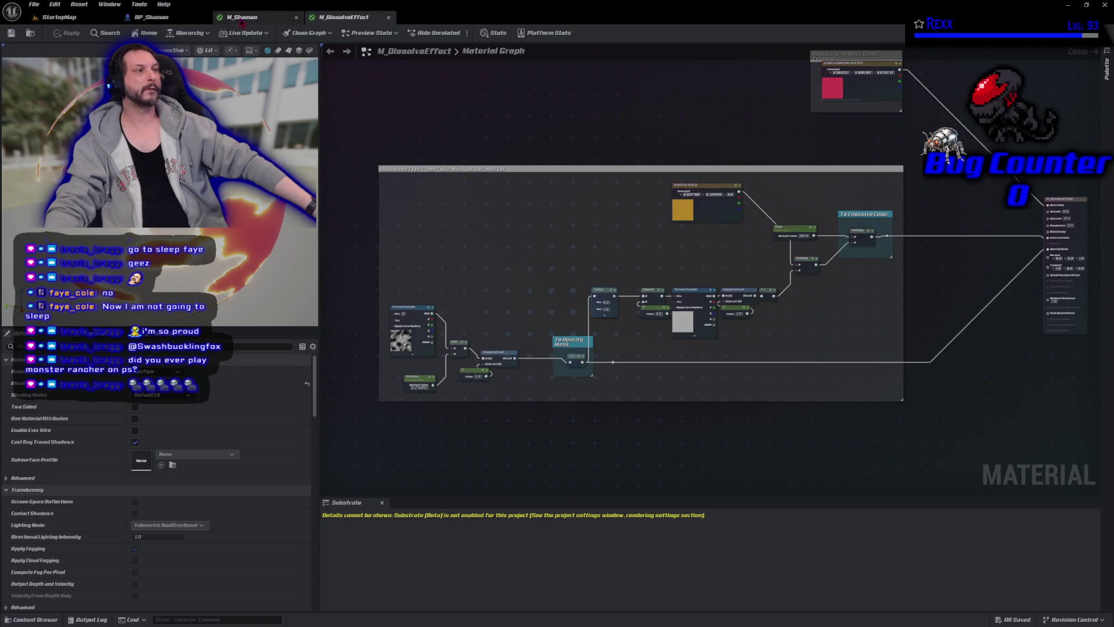
# Create a material instance of M_Shaman named MI_Shaman_Dissolve and save all assets
pyautogui.moveTo(723, 235); pyautogui.dragTo(543, 309)
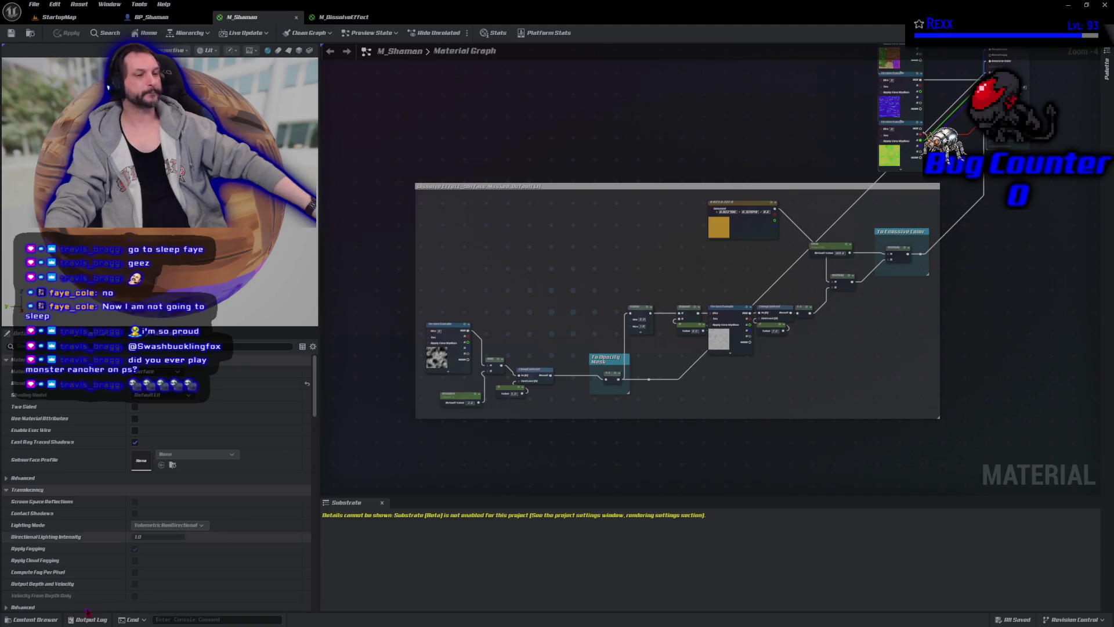
pyautogui.click(31, 36)
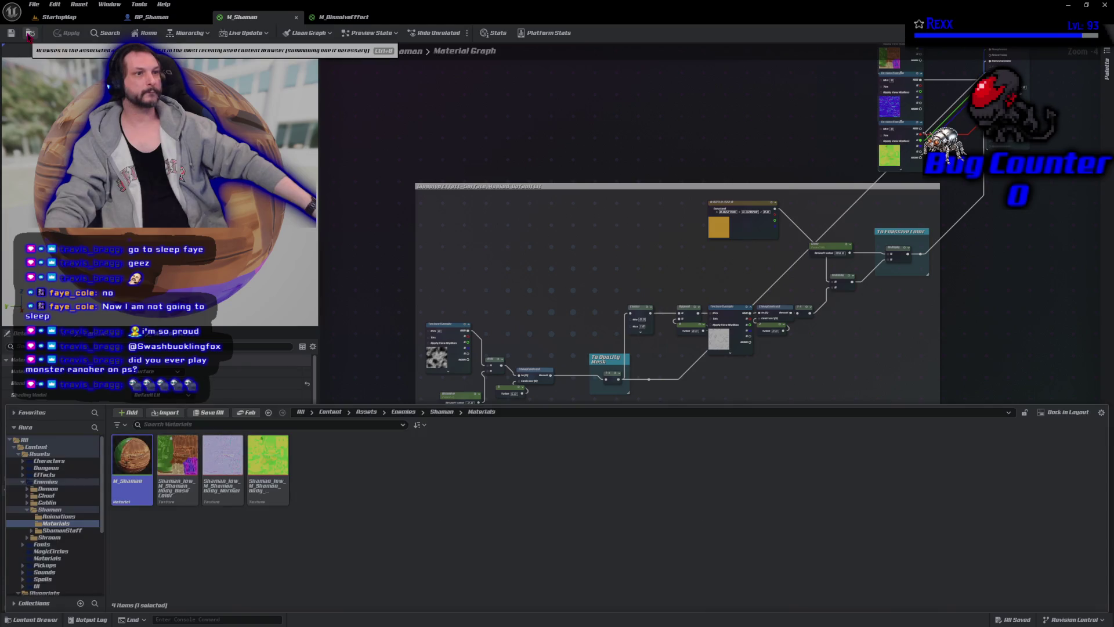
pyautogui.rightClick(137, 476)
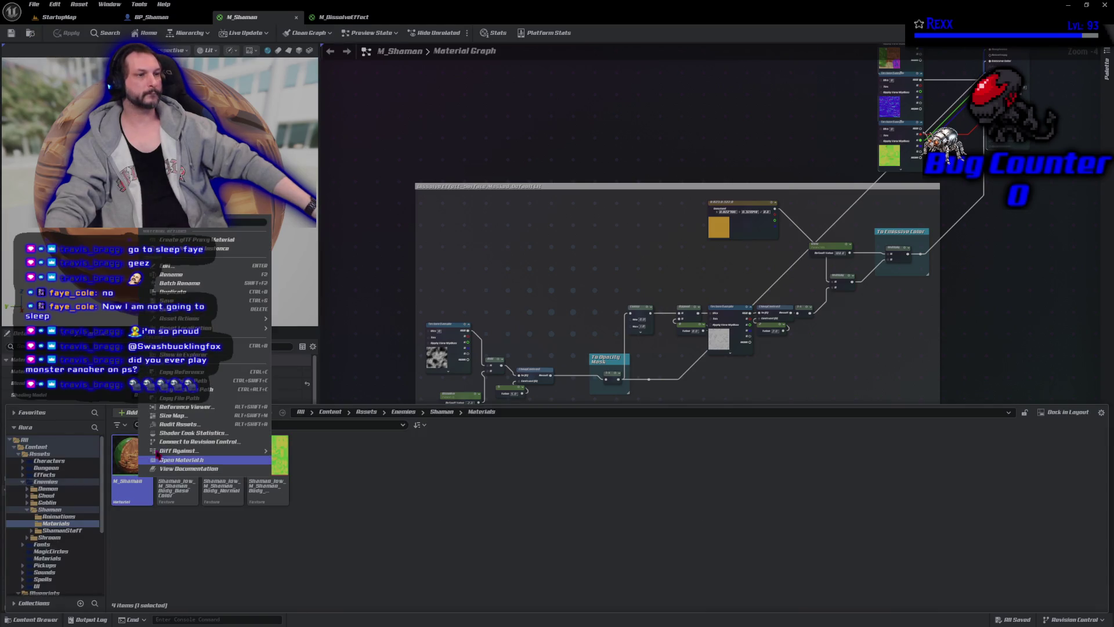
pyautogui.click(210, 250)
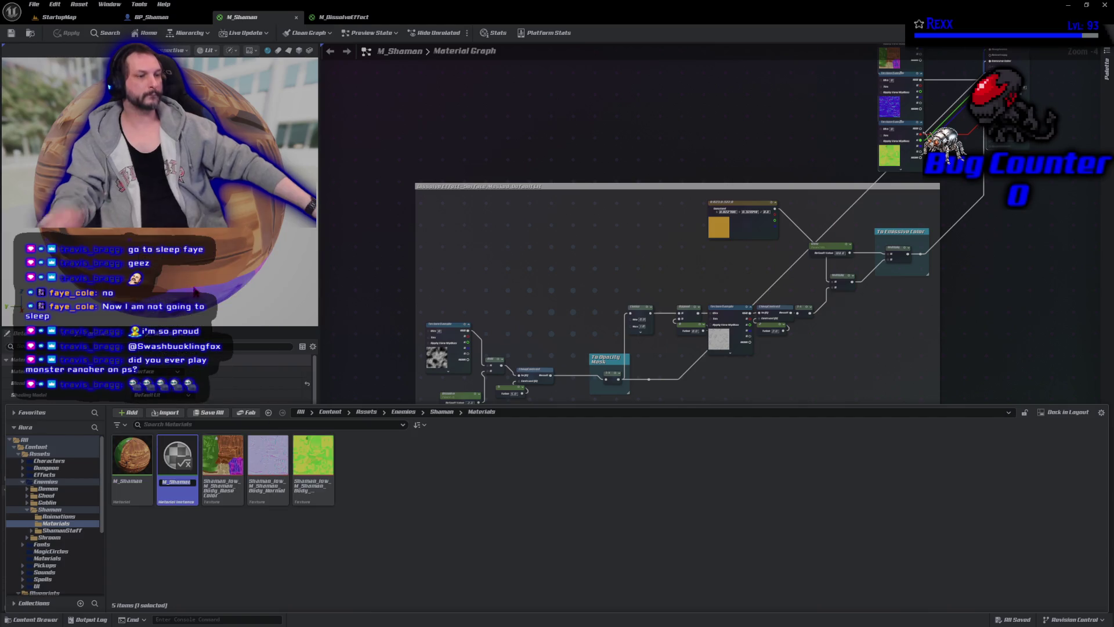
pyautogui.press('Home')
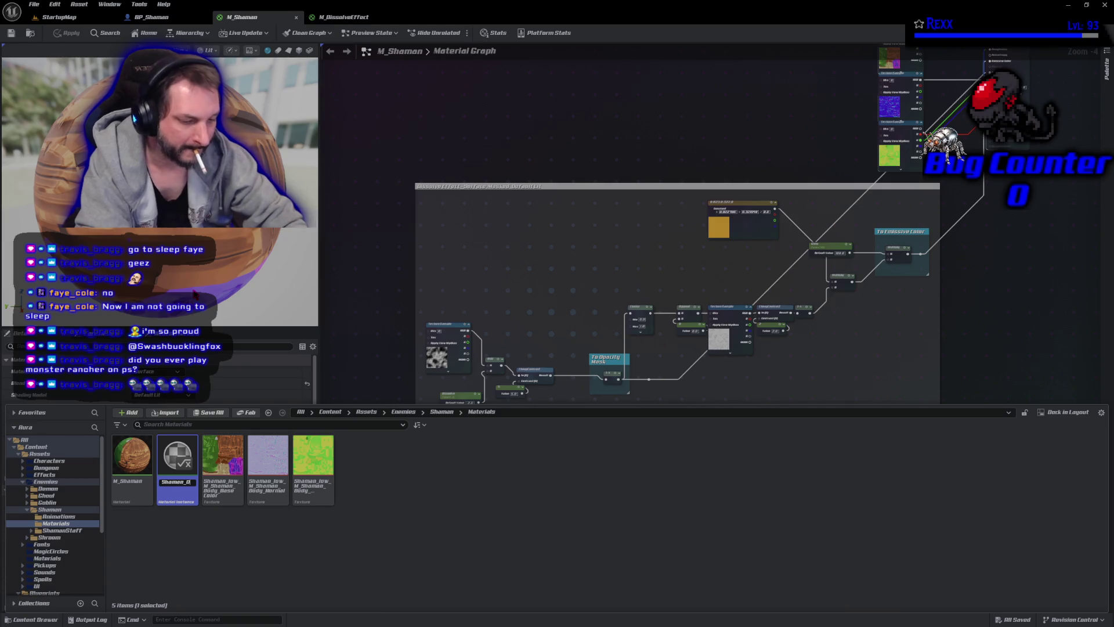
pyautogui.write('MI_Dissolve')
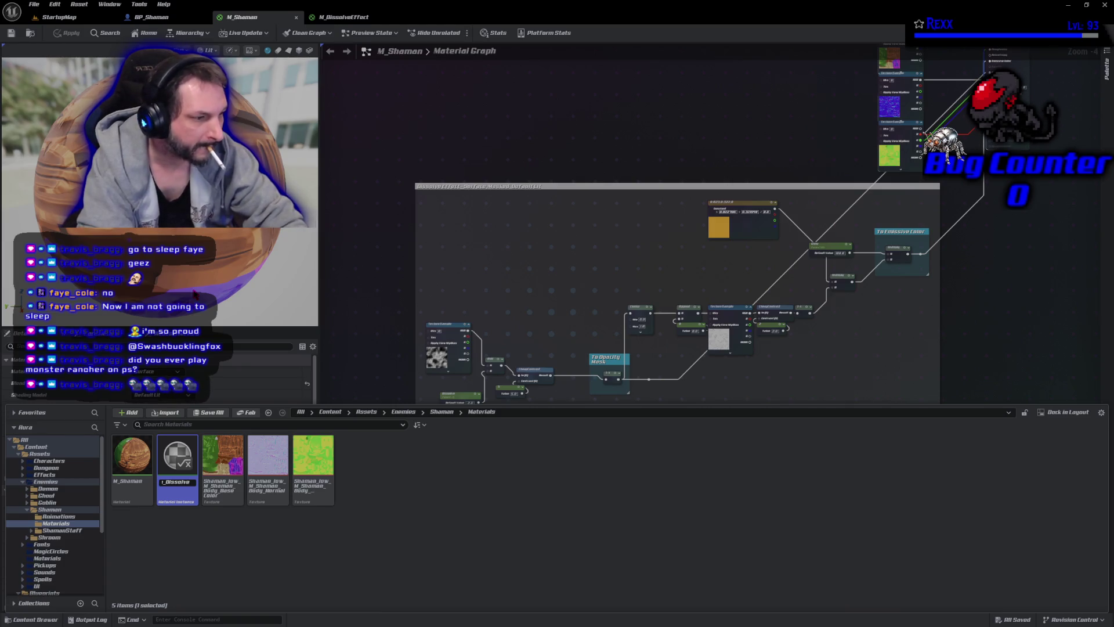
pyautogui.press('Home')
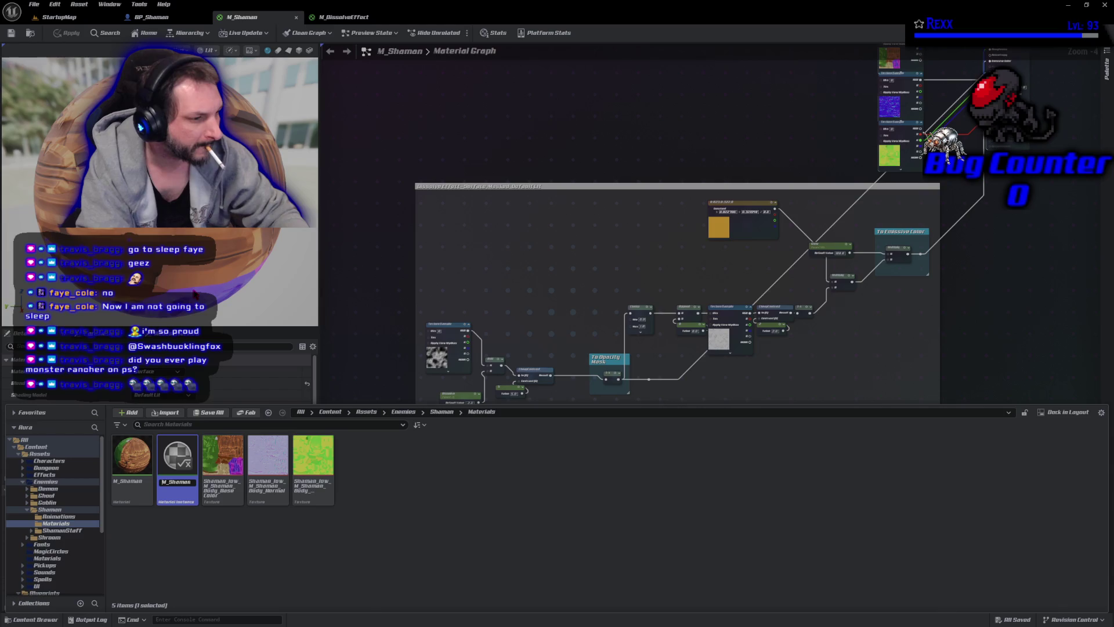
pyautogui.press('Return')
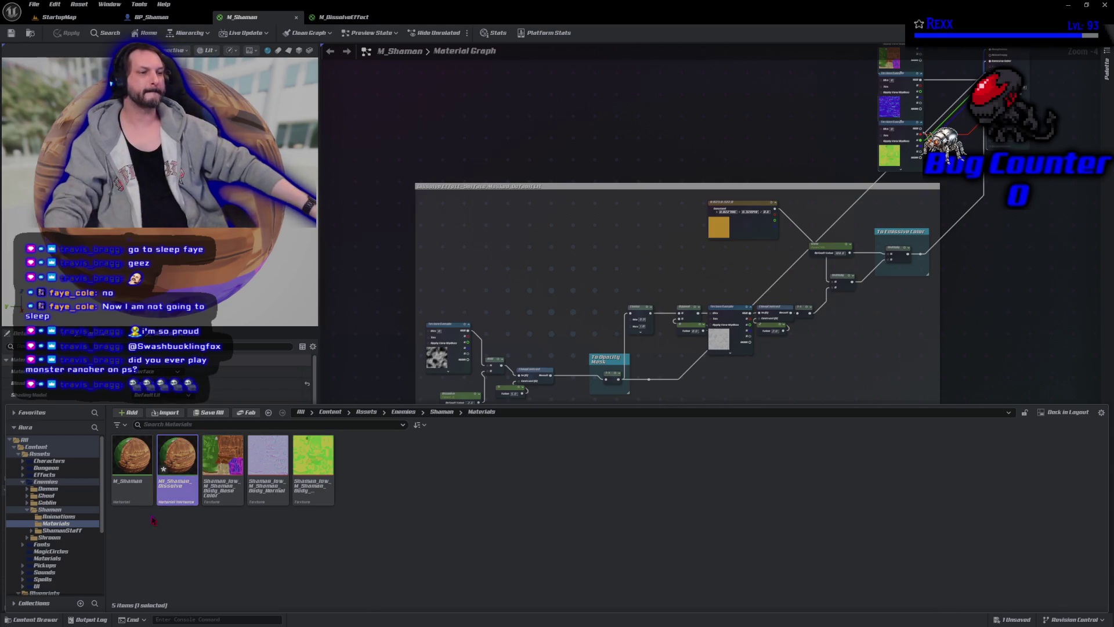
pyautogui.click(33, 4)
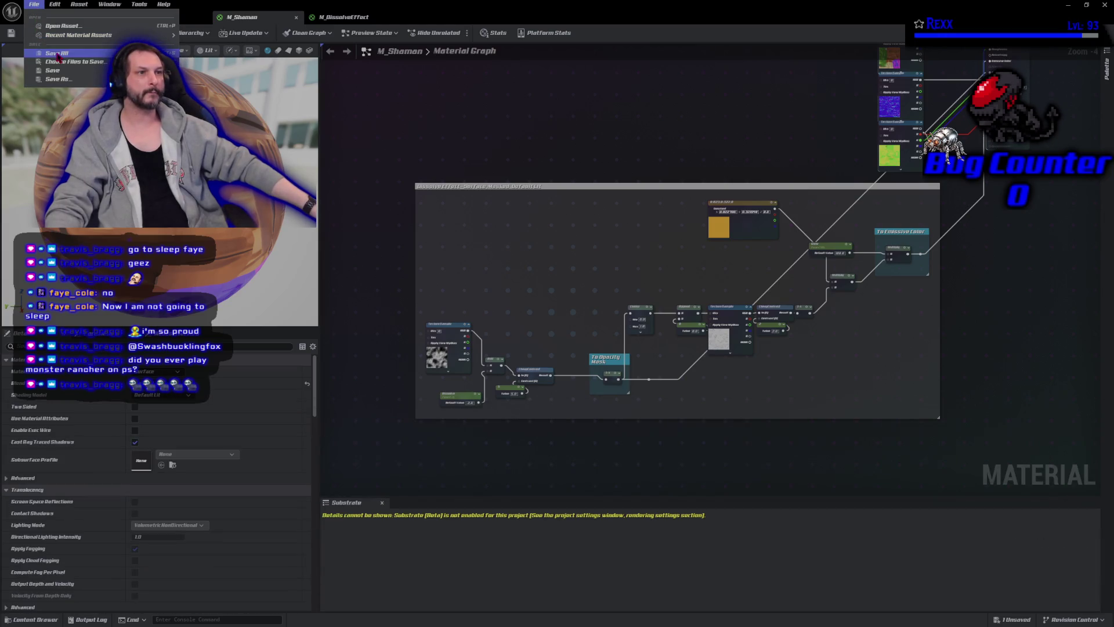
pyautogui.click(58, 53)
# Assign MI_Shaman_Dissolve as BP_Shaman's Dissolve Material Instance, then compile and save the blueprint
pyautogui.click(152, 17)
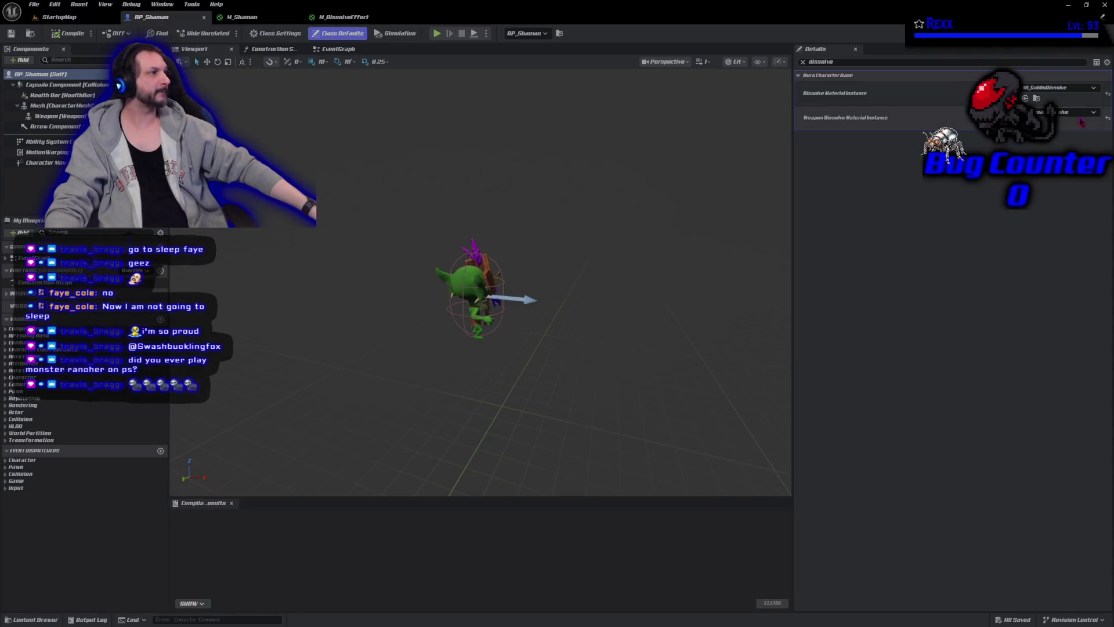
pyautogui.click(1066, 87)
pyautogui.scroll(-5, 1062, 249)
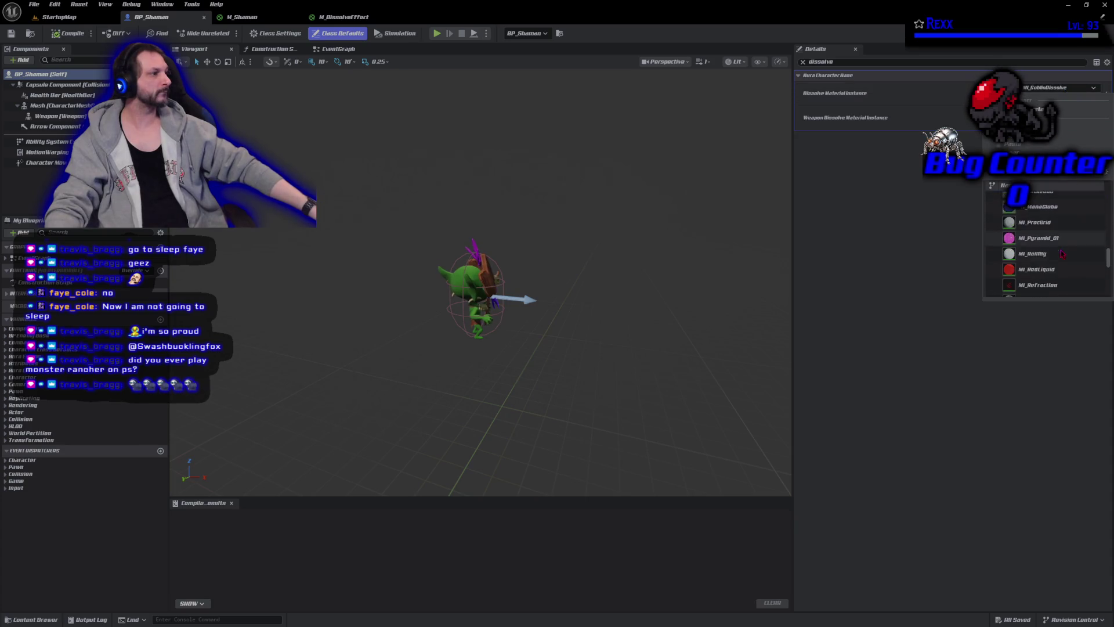
pyautogui.click(1057, 260)
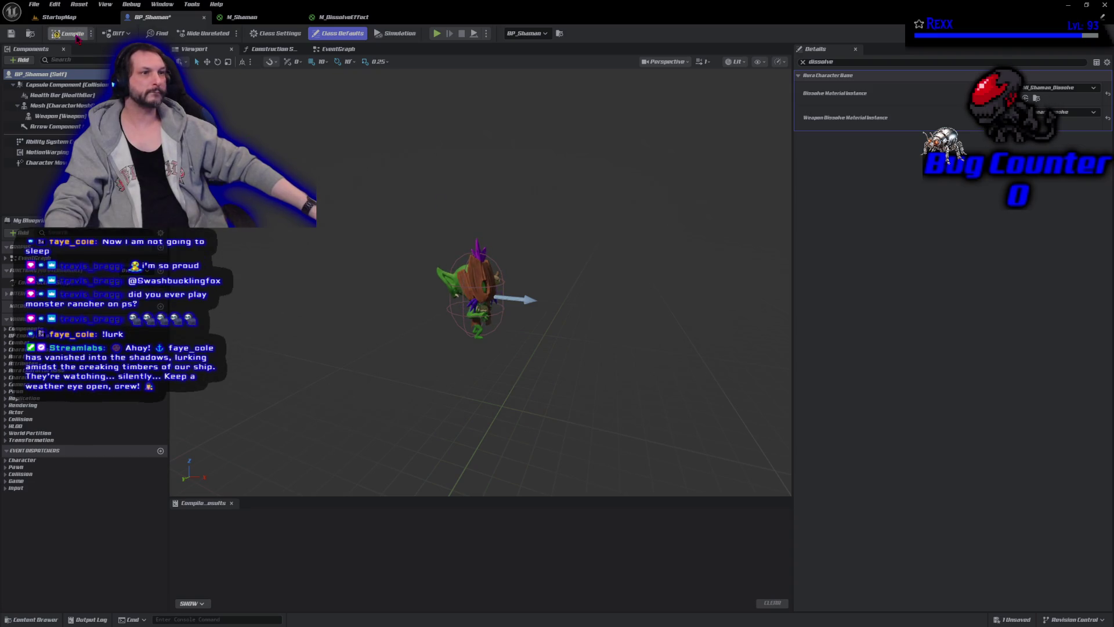
pyautogui.click(67, 33)
pyautogui.click(35, 6)
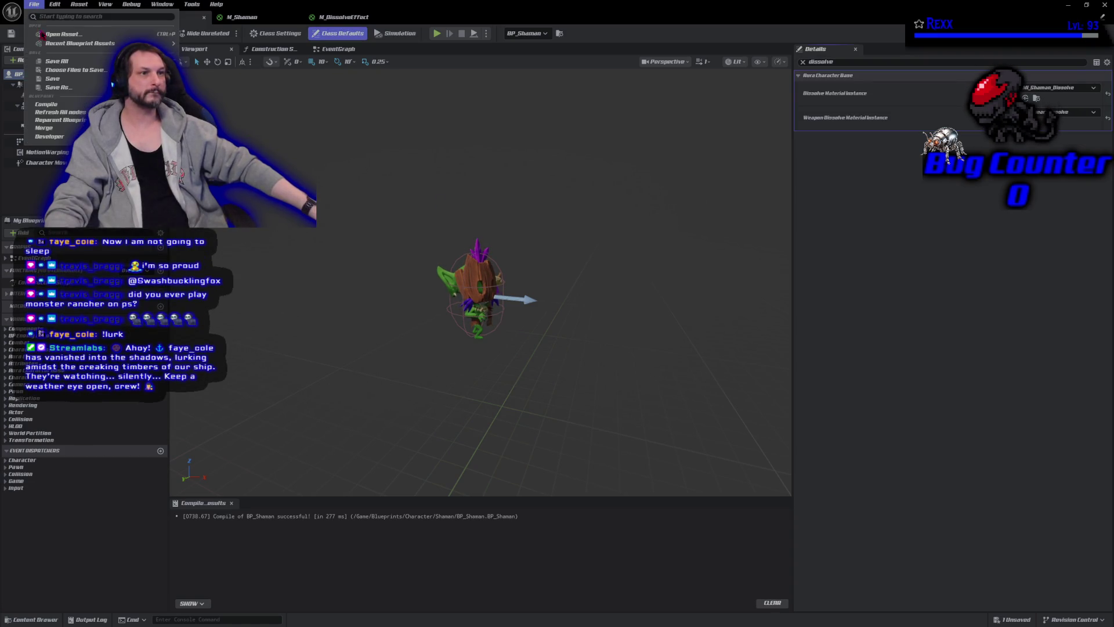
pyautogui.click(57, 64)
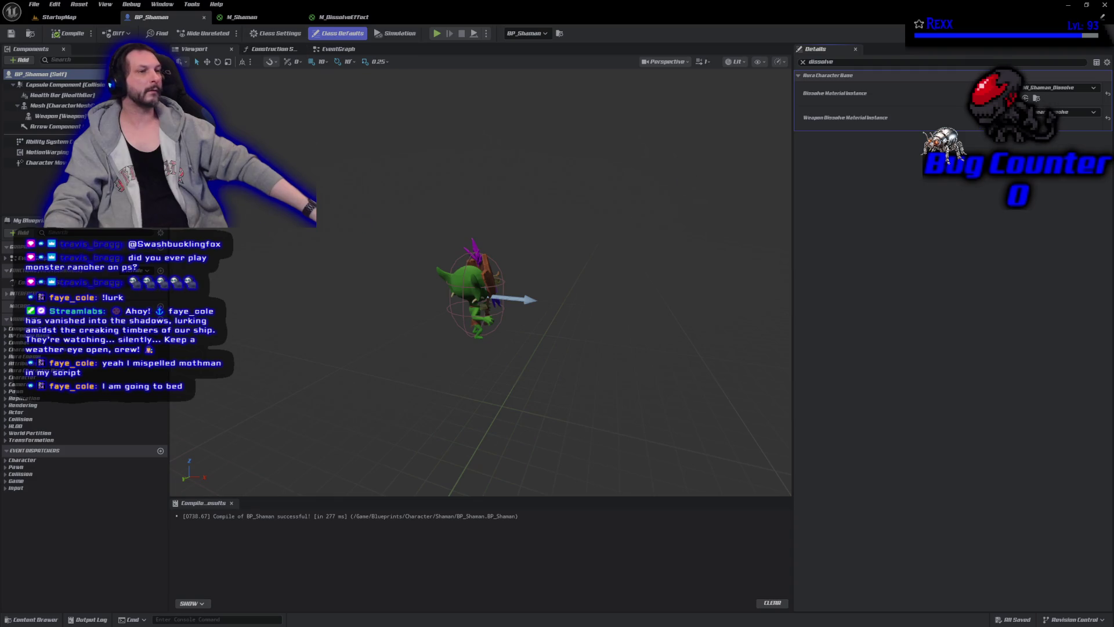
pyautogui.click(58, 122)
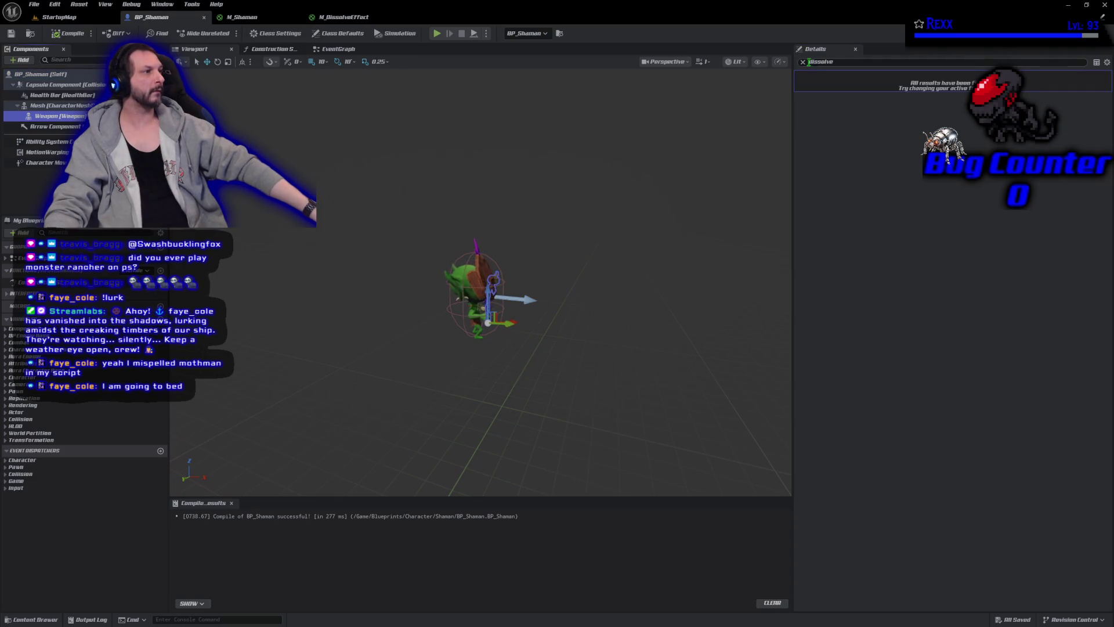
# Locate the staff's skeletal mesh and open M_Staff from the ShamanStaff Materials folder
pyautogui.click(803, 63)
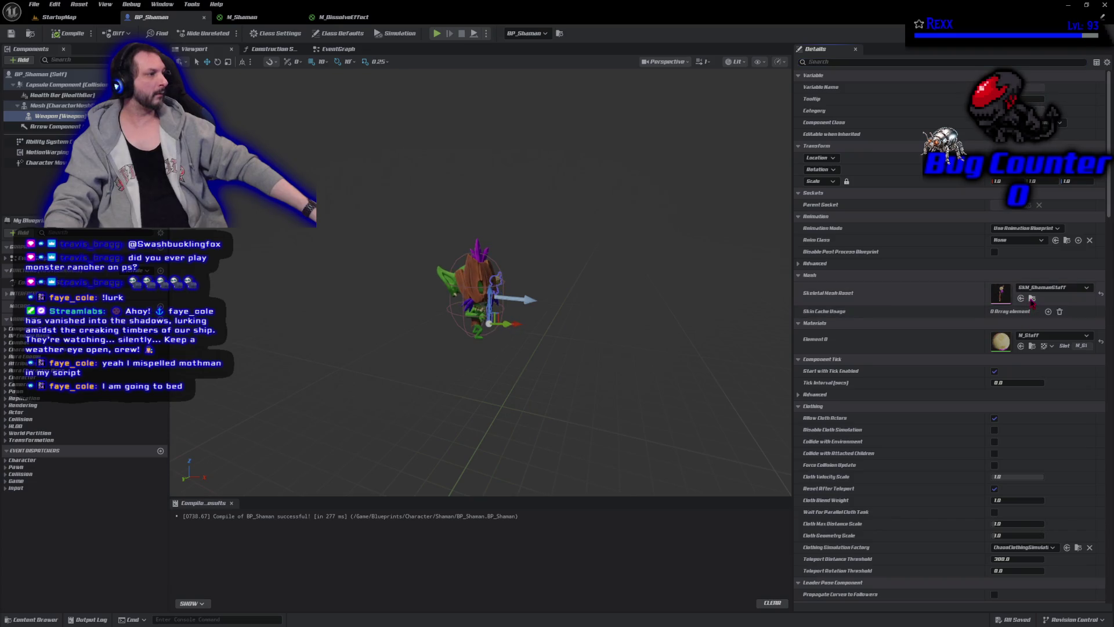
pyautogui.click(1032, 298)
pyautogui.doubleClick(215, 541)
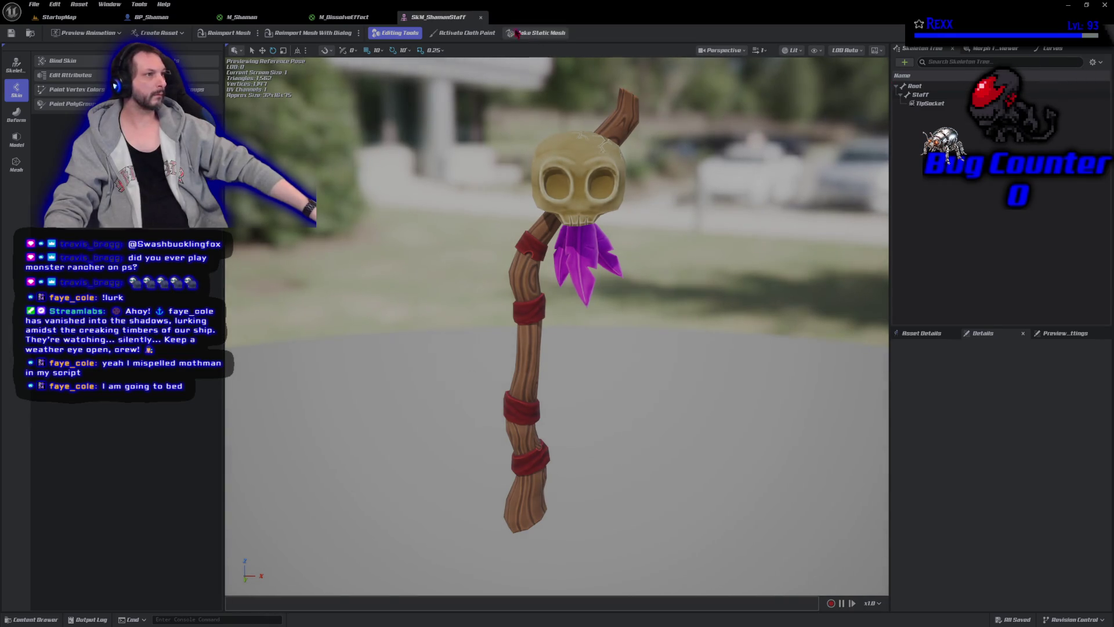
pyautogui.click(480, 17)
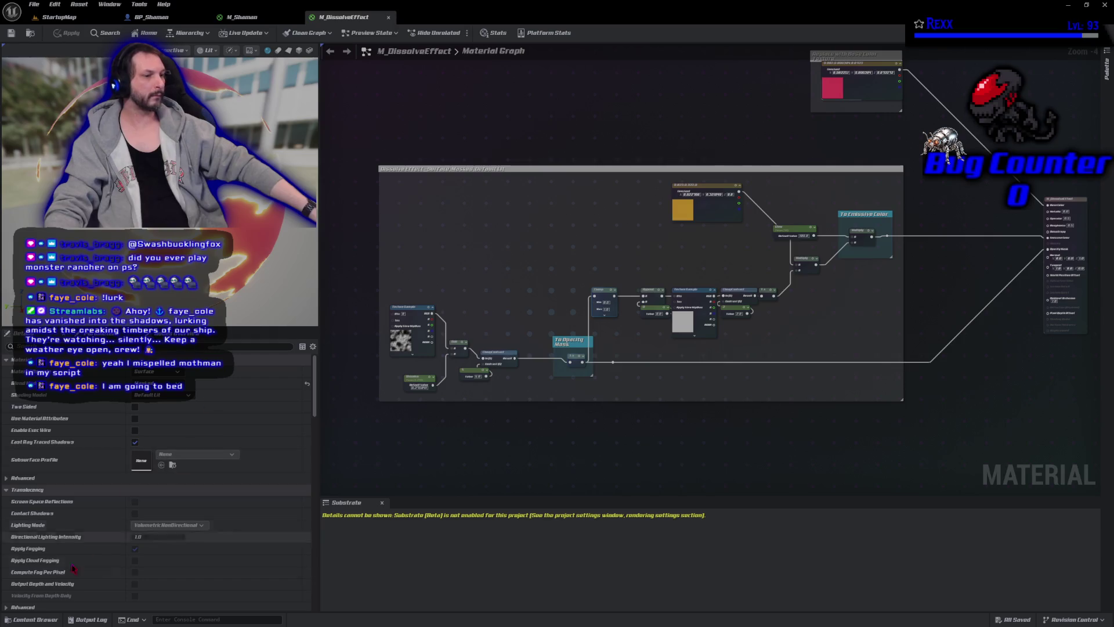
pyautogui.click(35, 619)
pyautogui.doubleClick(131, 458)
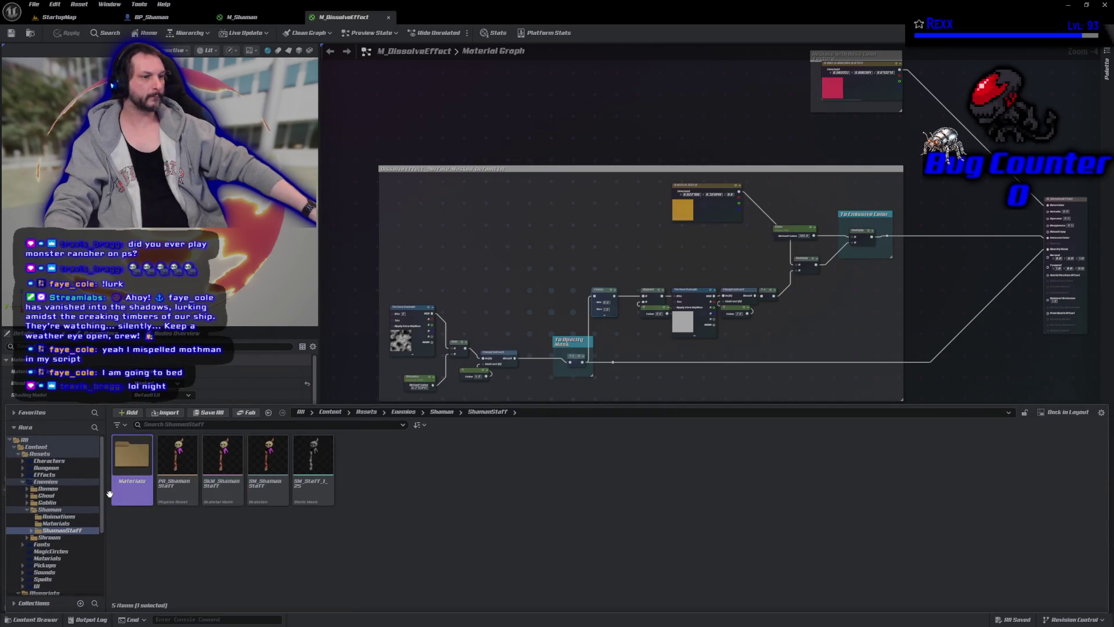
pyautogui.click(129, 485)
pyautogui.doubleClick(129, 485)
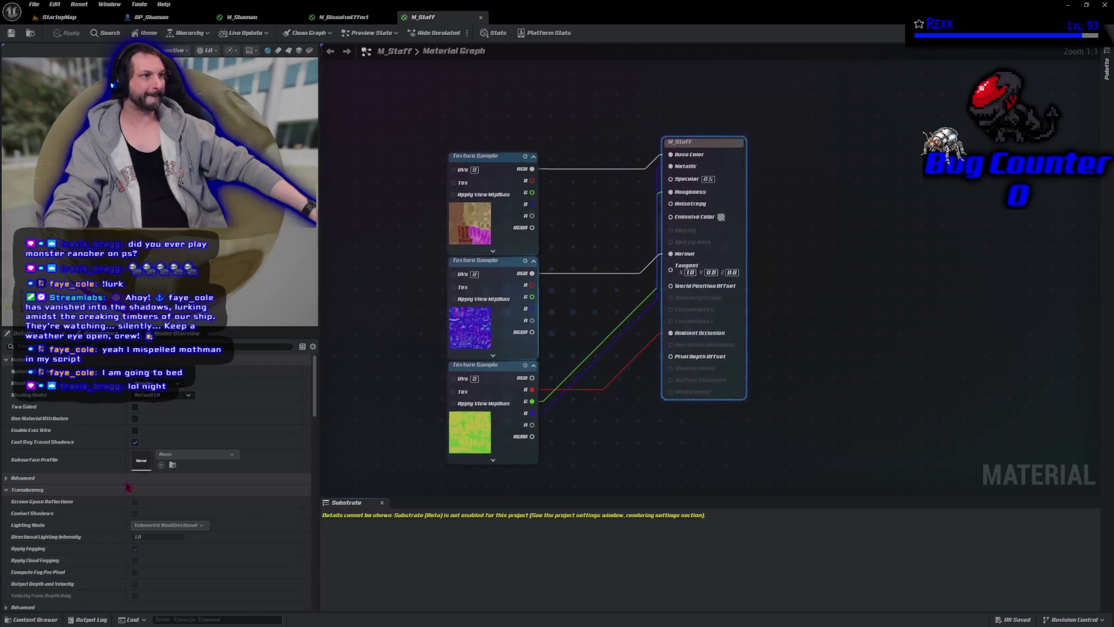
pyautogui.scroll(-5, 493, 302)
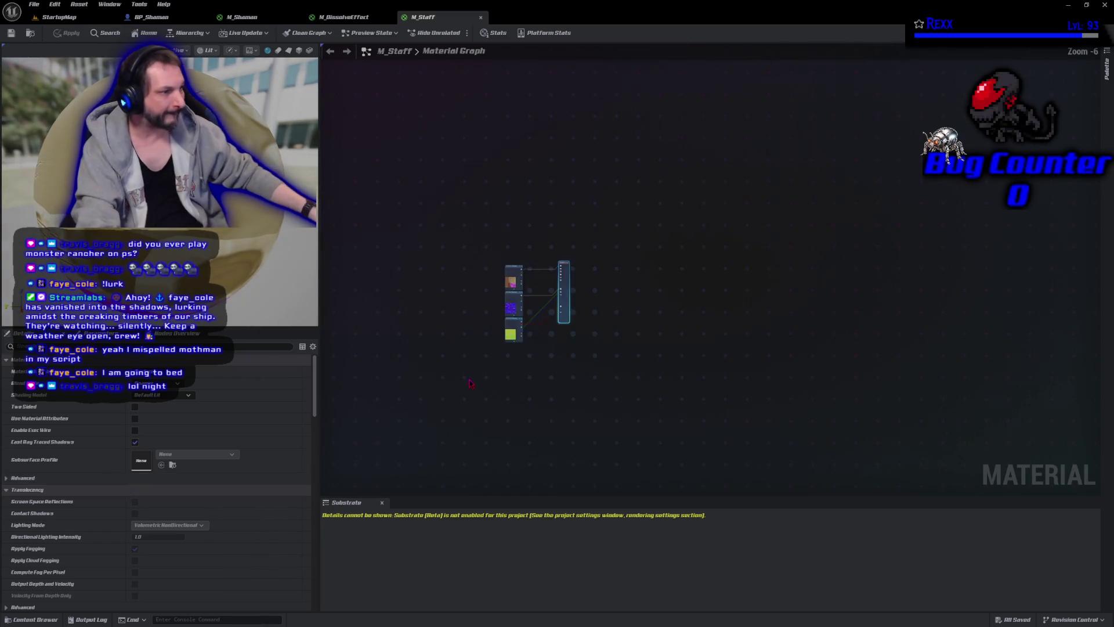
# Copy the dissolve node group from M_DissolveEffect and paste it into M_Staff
pyautogui.click(344, 17)
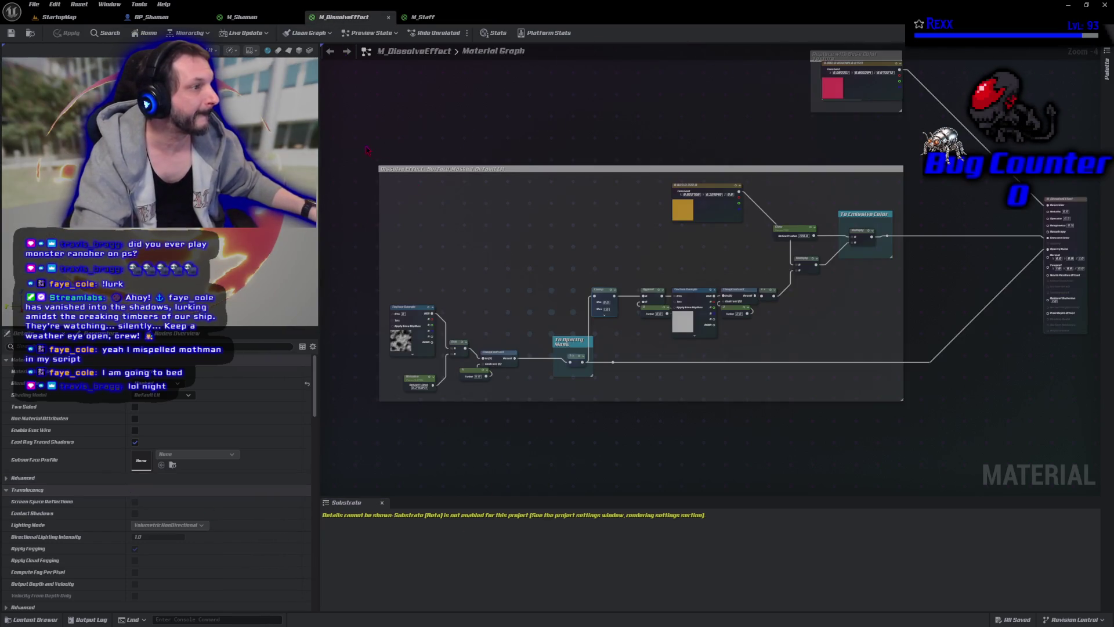
pyautogui.click(406, 169)
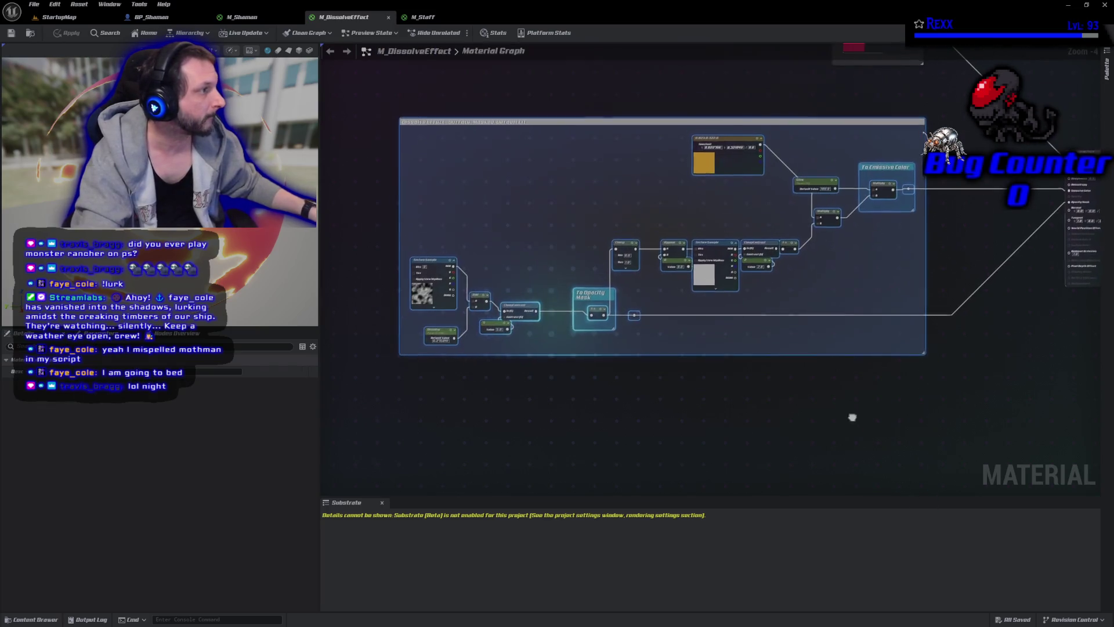
pyautogui.moveTo(975, 386)
pyautogui.mouseDown()
pyautogui.moveTo(858, 241)
pyautogui.moveTo(406, 95)
pyautogui.moveTo(365, 94)
pyautogui.mouseUp()
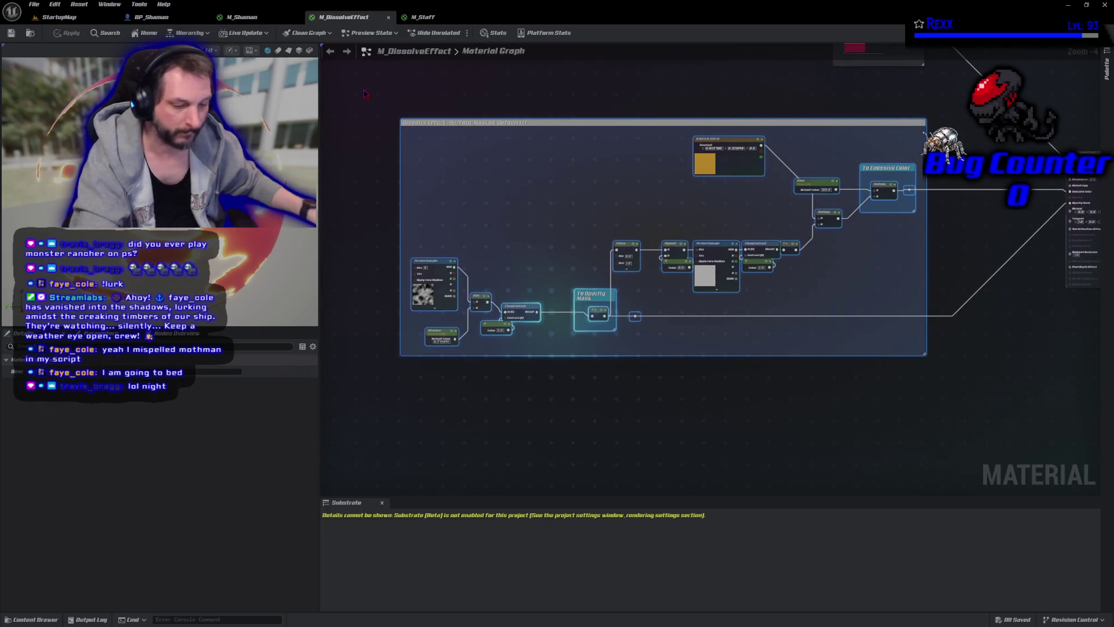
pyautogui.click(415, 19)
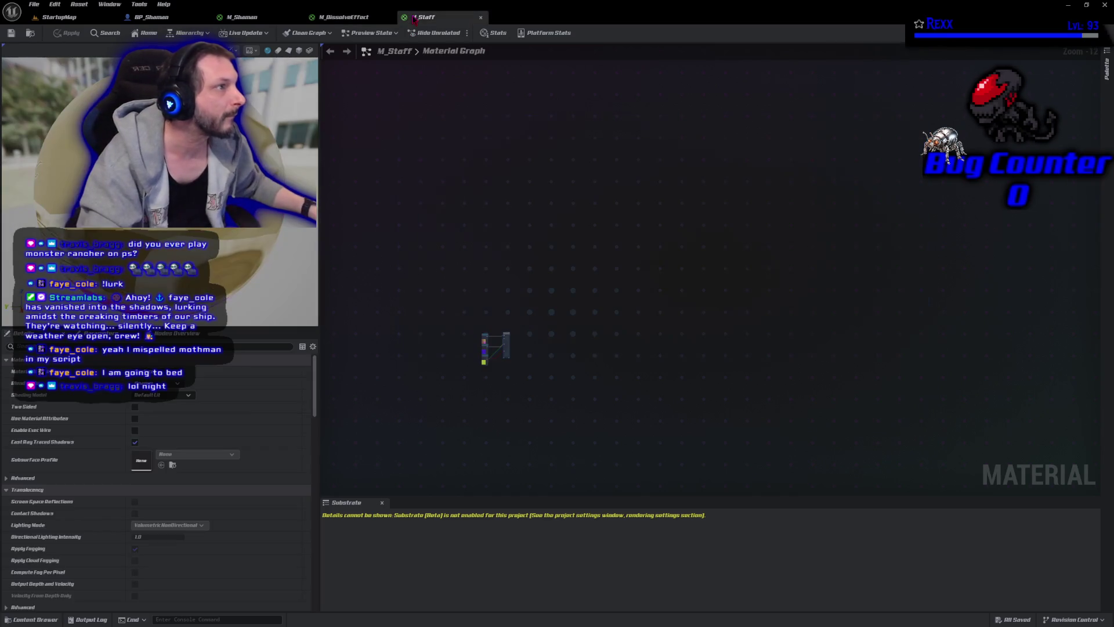
pyautogui.moveTo(498, 368)
pyautogui.mouseDown()
pyautogui.moveTo(535, 360)
pyautogui.moveTo(580, 255)
pyautogui.mouseUp()
pyautogui.scroll(7, 580, 255)
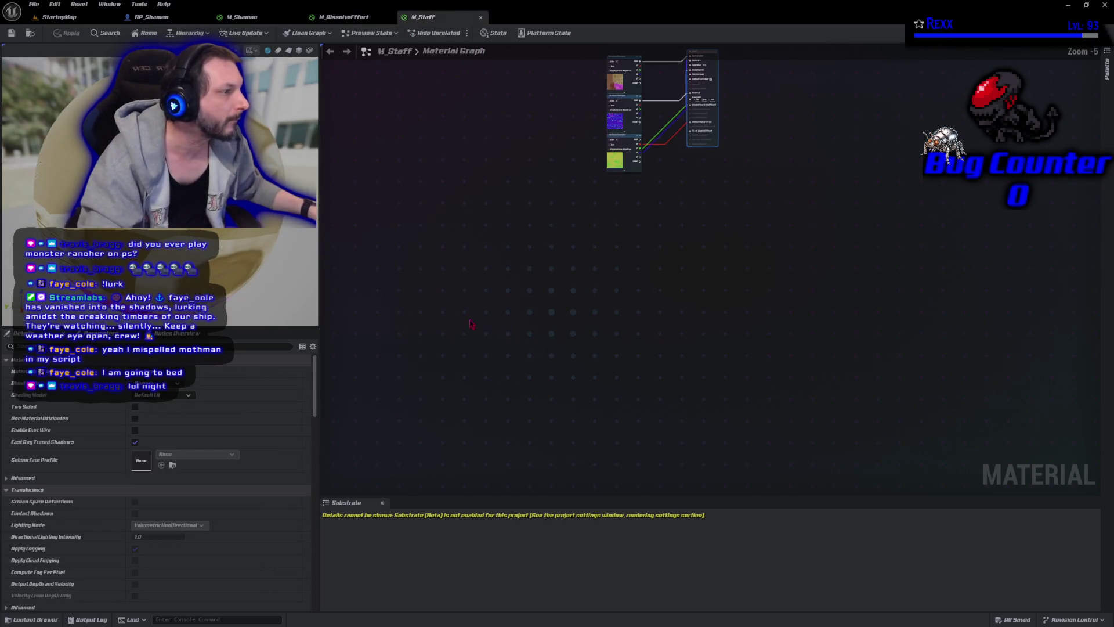
pyautogui.hotkey('ctrl', 'v')
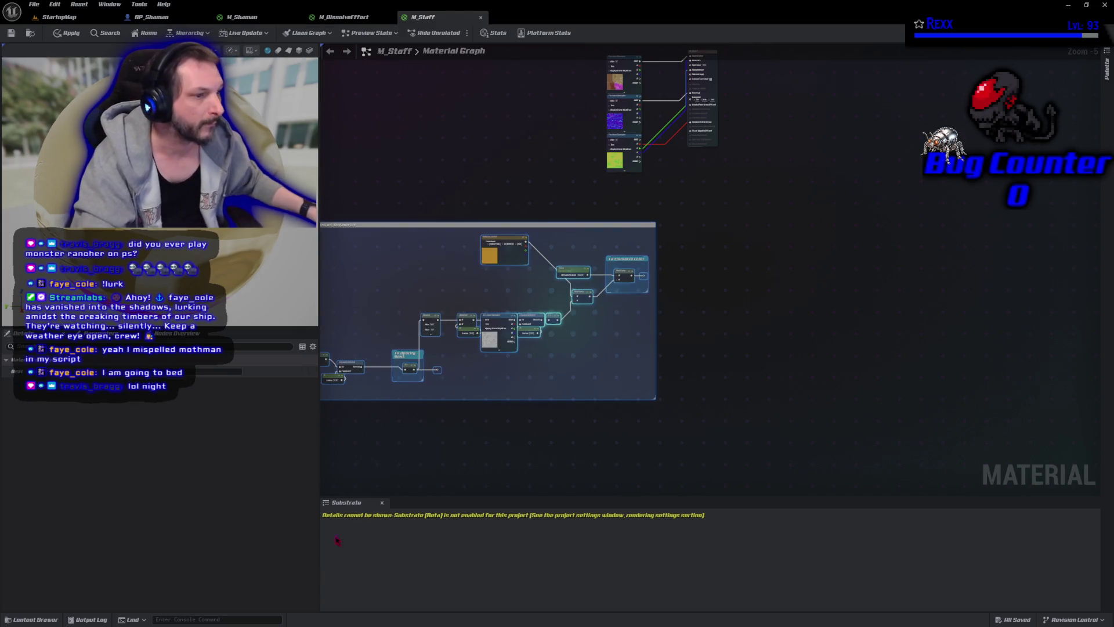
pyautogui.click(473, 460)
# Set M_Staff's Blend Mode to Masked and wire the dissolve nodes into Emissive Color and Opacity Mask
pyautogui.click(157, 384)
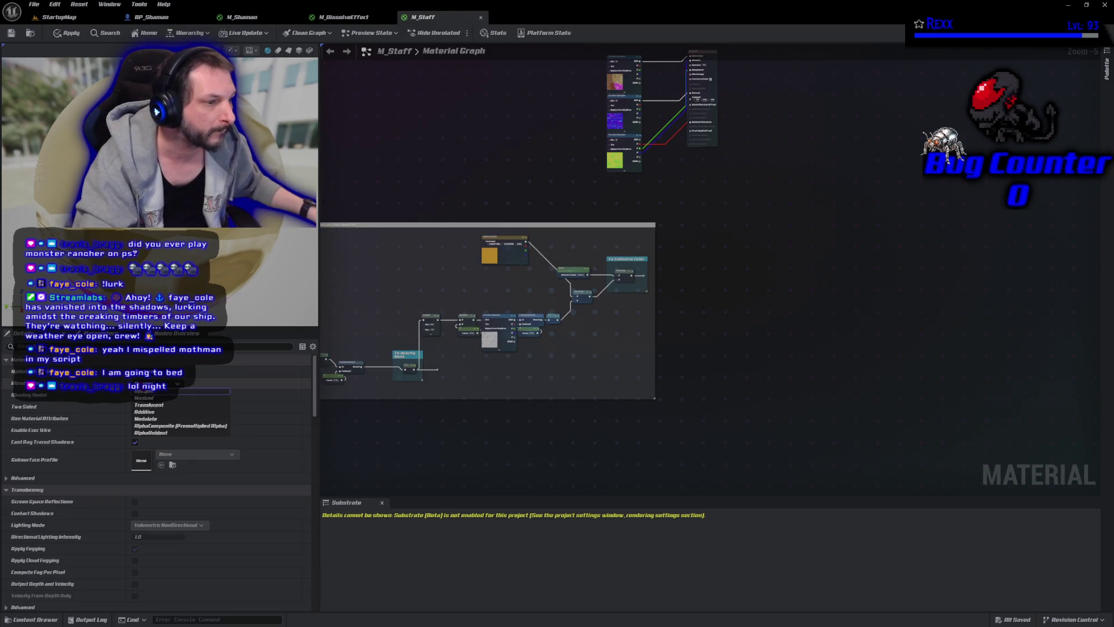
pyautogui.click(144, 397)
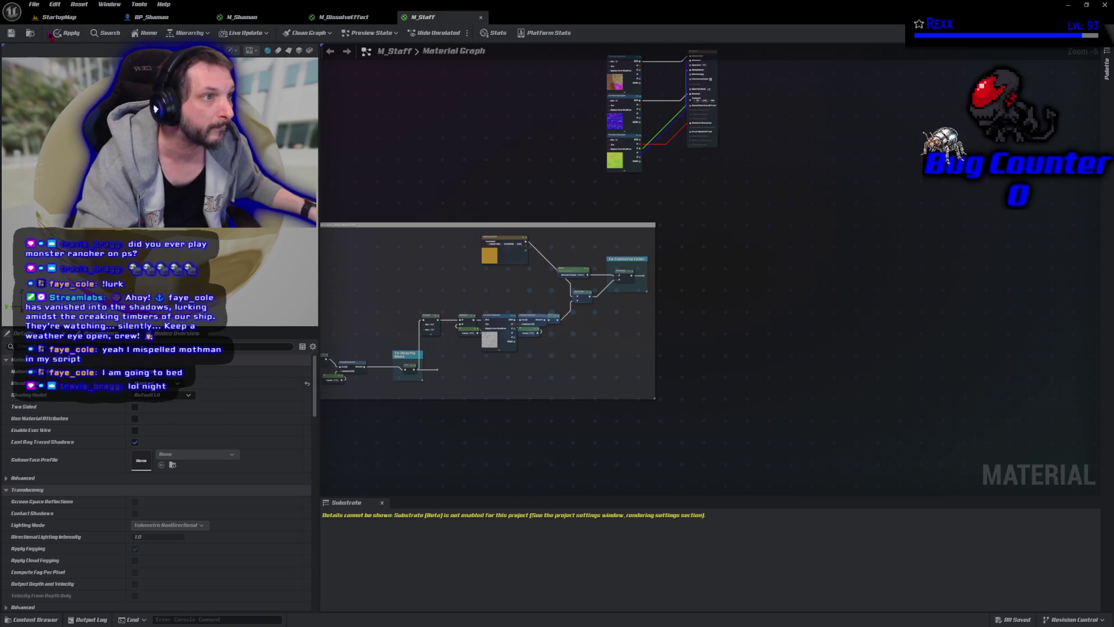
pyautogui.moveTo(645, 277)
pyautogui.mouseDown()
pyautogui.moveTo(658, 262)
pyautogui.moveTo(685, 68)
pyautogui.moveTo(641, 477)
pyautogui.moveTo(638, 157)
pyautogui.moveTo(667, 165)
pyautogui.moveTo(749, 96)
pyautogui.mouseUp()
pyautogui.scroll(2, 638, 158)
pyautogui.moveTo(774, 138)
pyautogui.mouseDown()
pyautogui.moveTo(754, 119)
pyautogui.moveTo(447, 570)
pyautogui.moveTo(383, 254)
pyautogui.moveTo(279, 233)
pyautogui.moveTo(686, 213)
pyautogui.mouseUp()
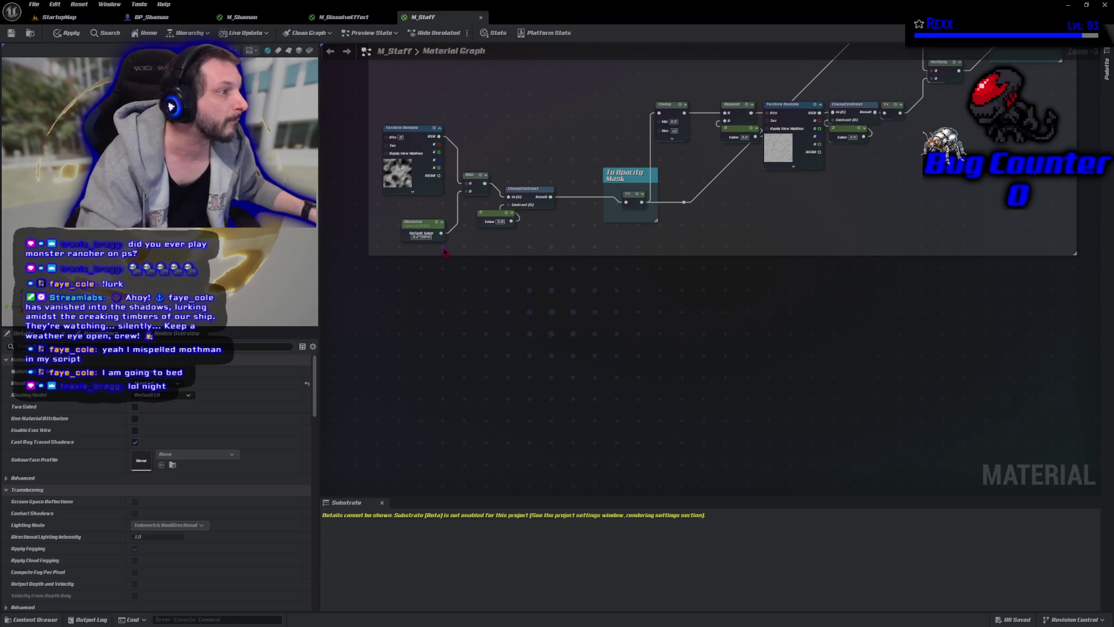
pyautogui.press('Return')
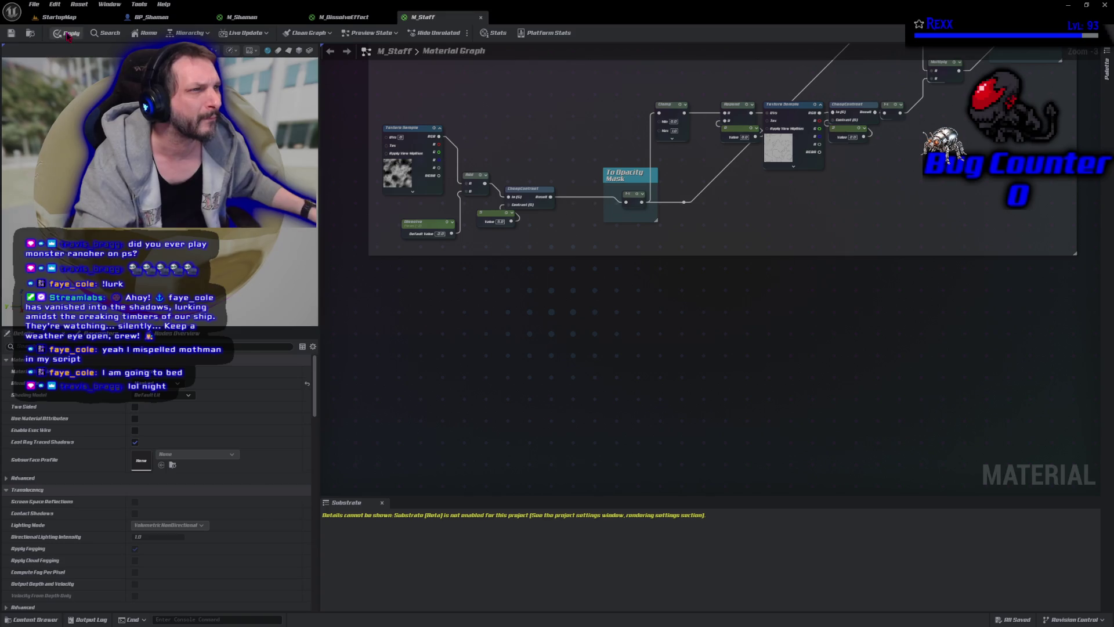
# Apply and save the M_Staff material, then locate it among the project assets
pyautogui.click(68, 34)
pyautogui.click(10, 34)
pyautogui.click(30, 33)
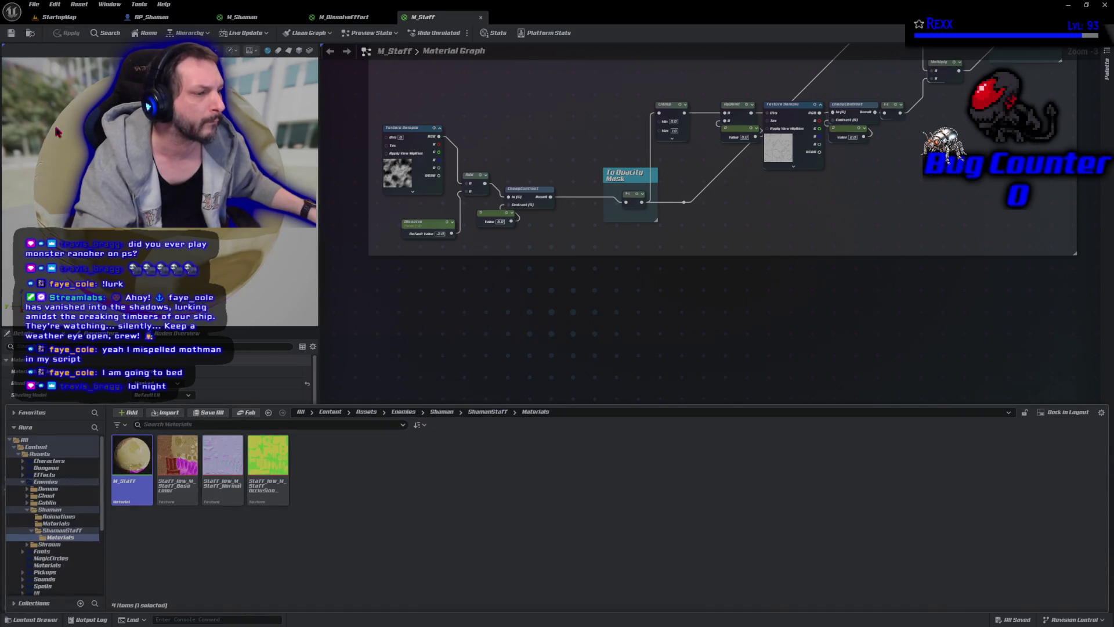
# Create a material instance from M_Staff named with a Dissolve suffix, then return to BP_Shaman
pyautogui.rightClick(152, 483)
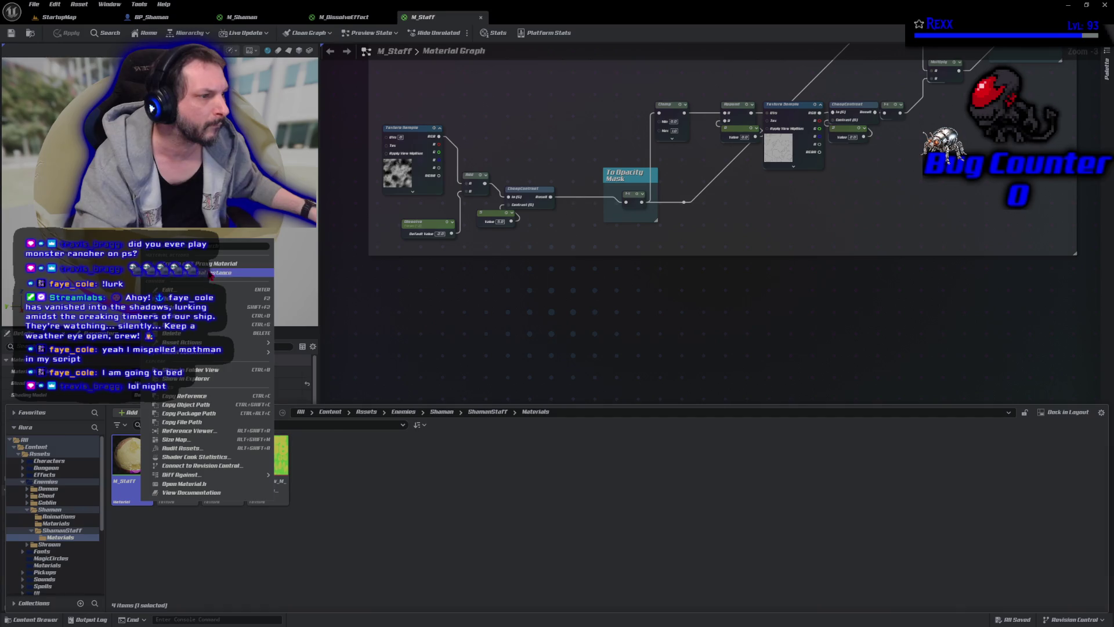
pyautogui.click(203, 272)
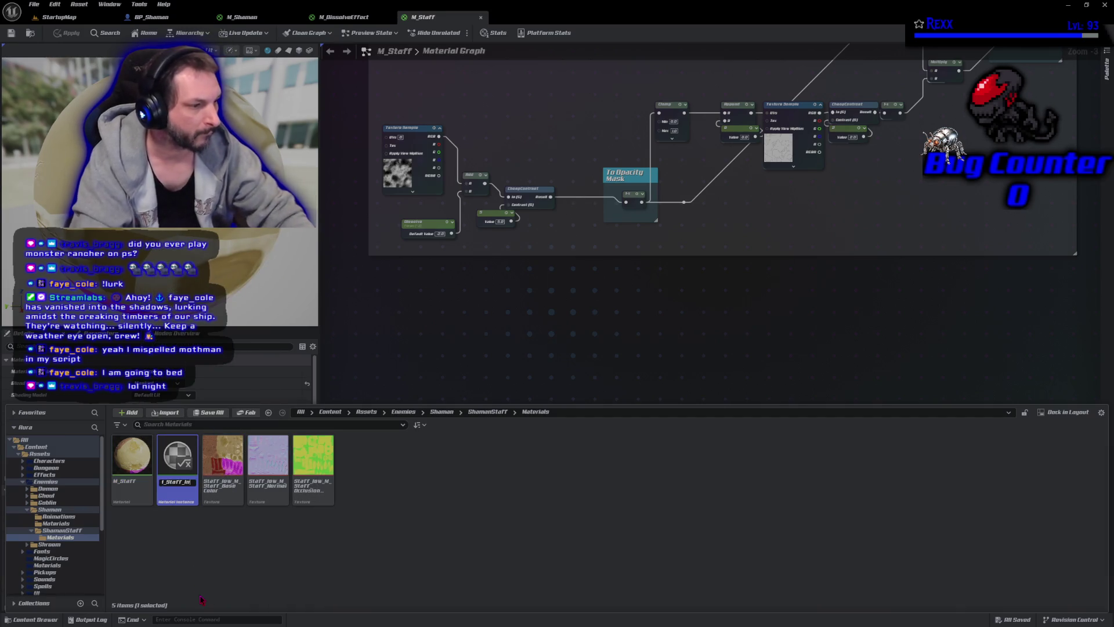
pyautogui.press('BackSpace')
pyautogui.press('BackSpace')
pyautogui.press('BackSpace')
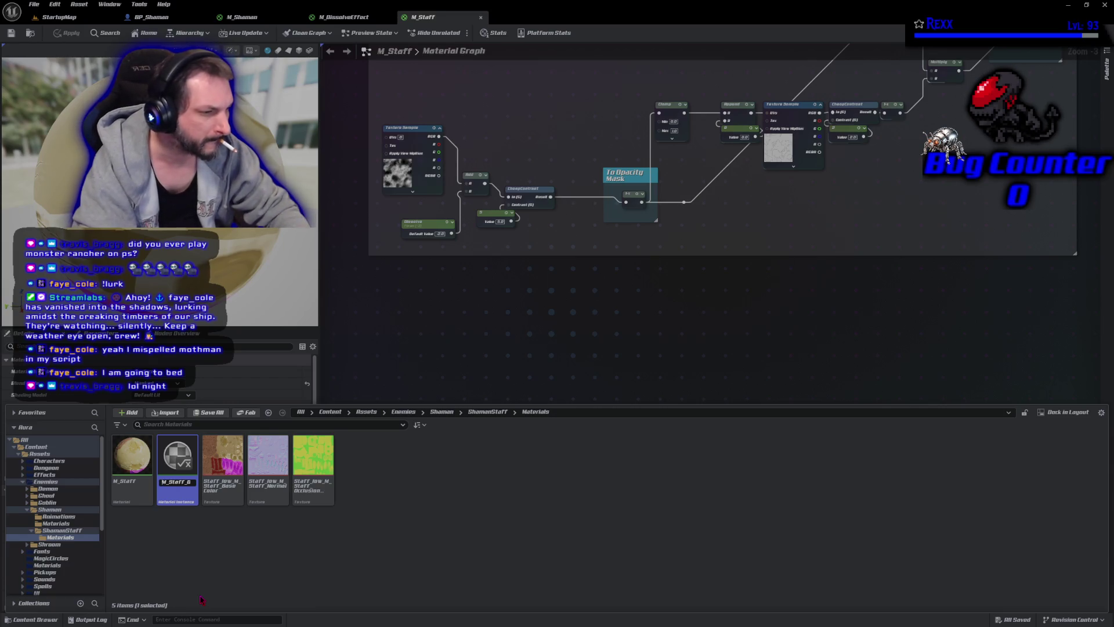
pyautogui.write('Dissolve')
pyautogui.press('Return')
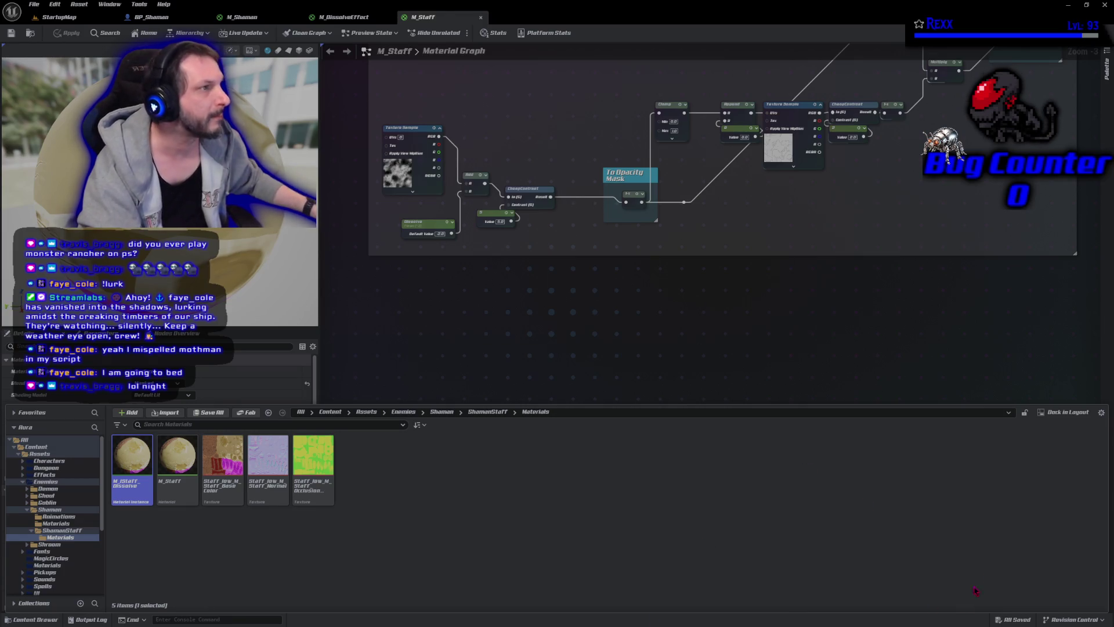
pyautogui.click(136, 16)
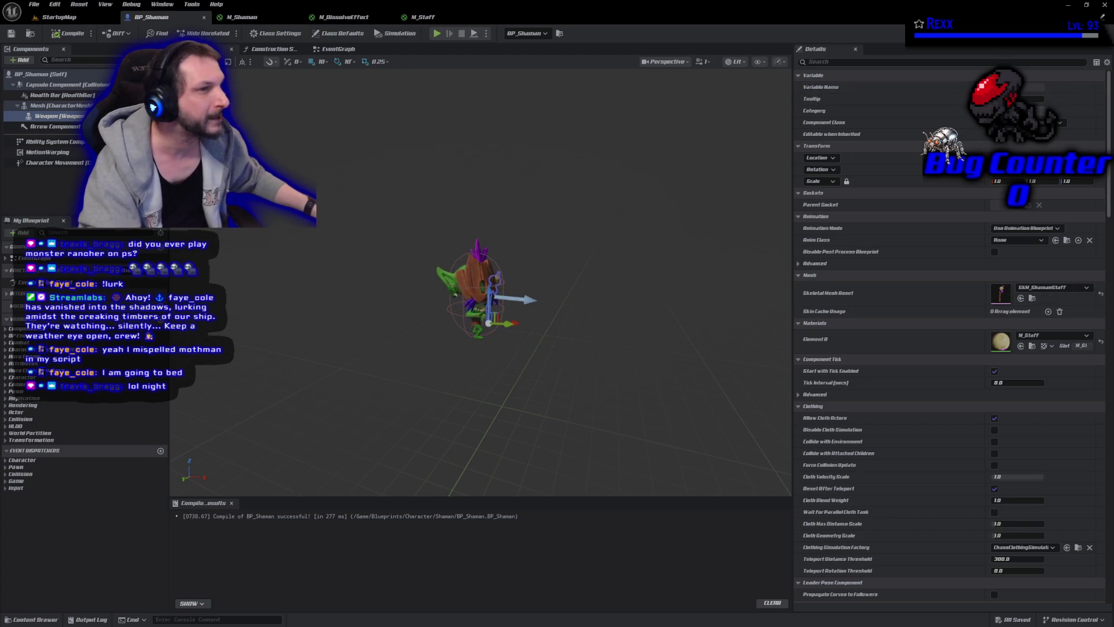
# In Class Defaults, set Weapon Dissolve Material Instance to the staff dissolve instance
pyautogui.click(41, 74)
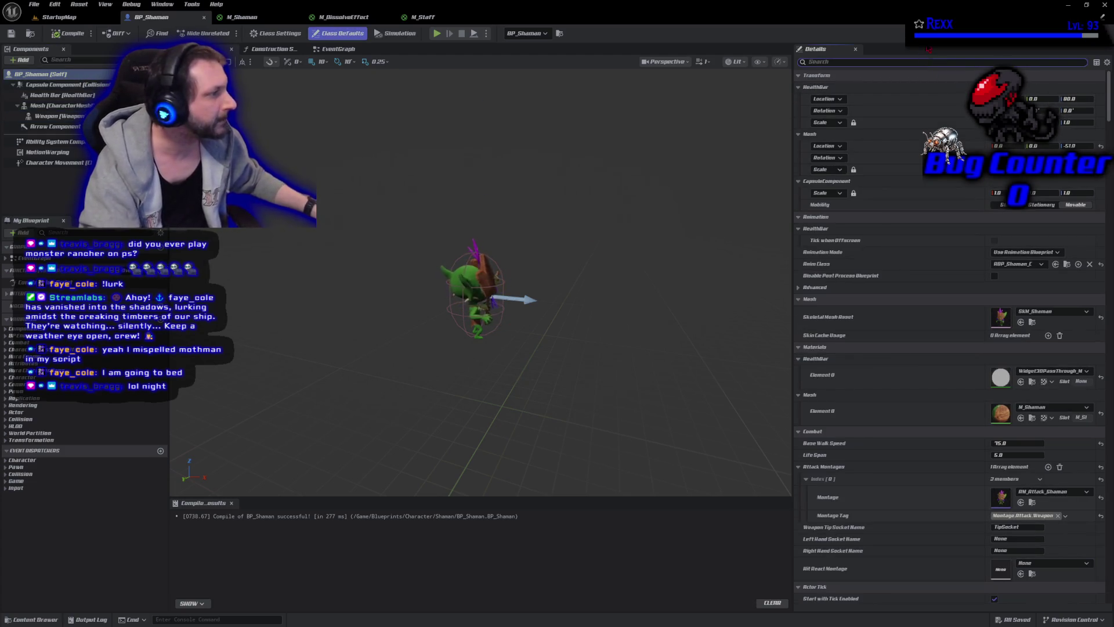
pyautogui.click(928, 62)
pyautogui.write('dissolve')
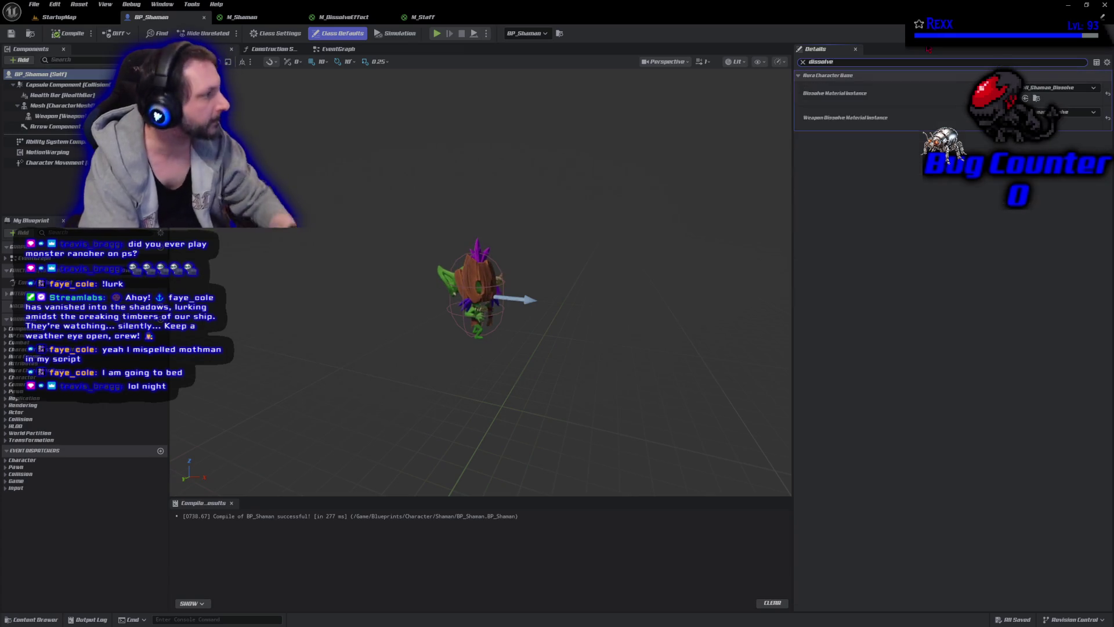
pyautogui.click(1070, 116)
pyautogui.click(824, 62)
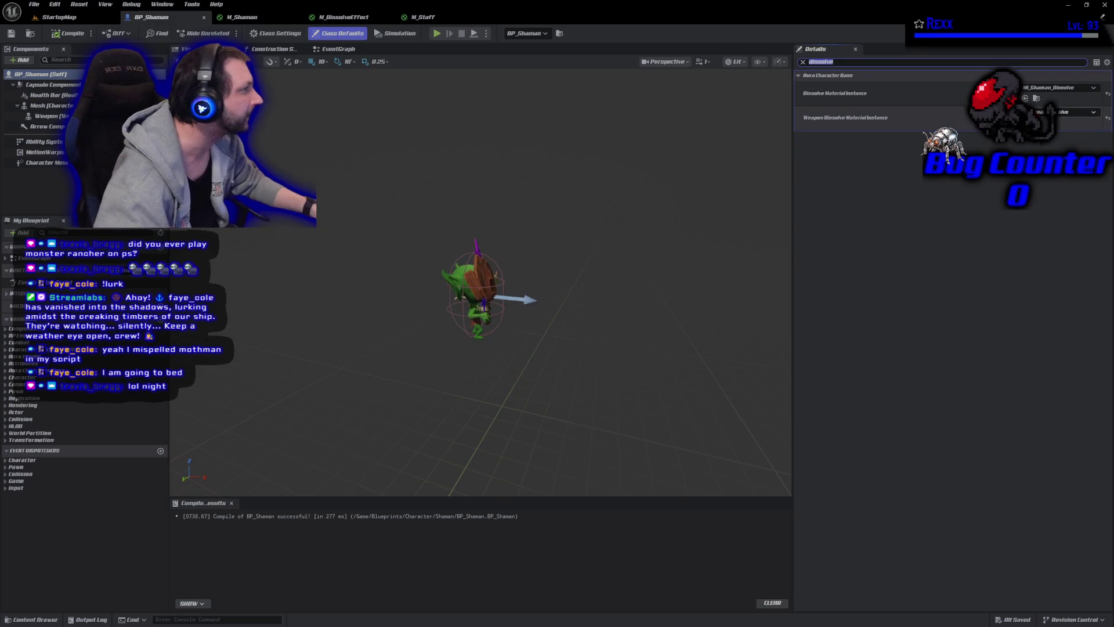
pyautogui.click(1074, 112)
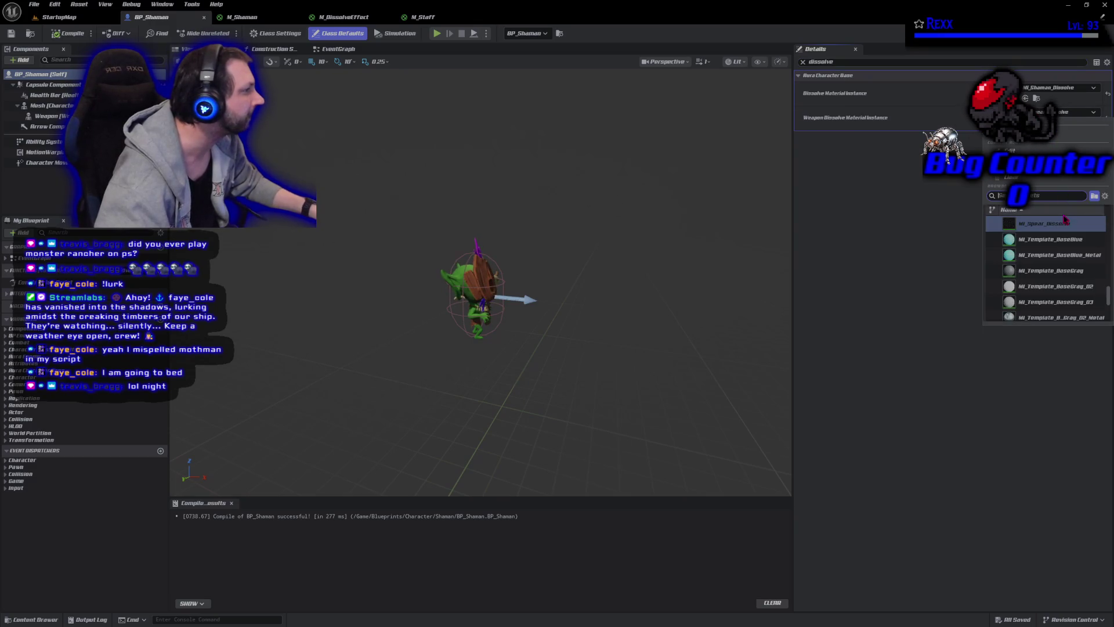
pyautogui.write('dissolve')
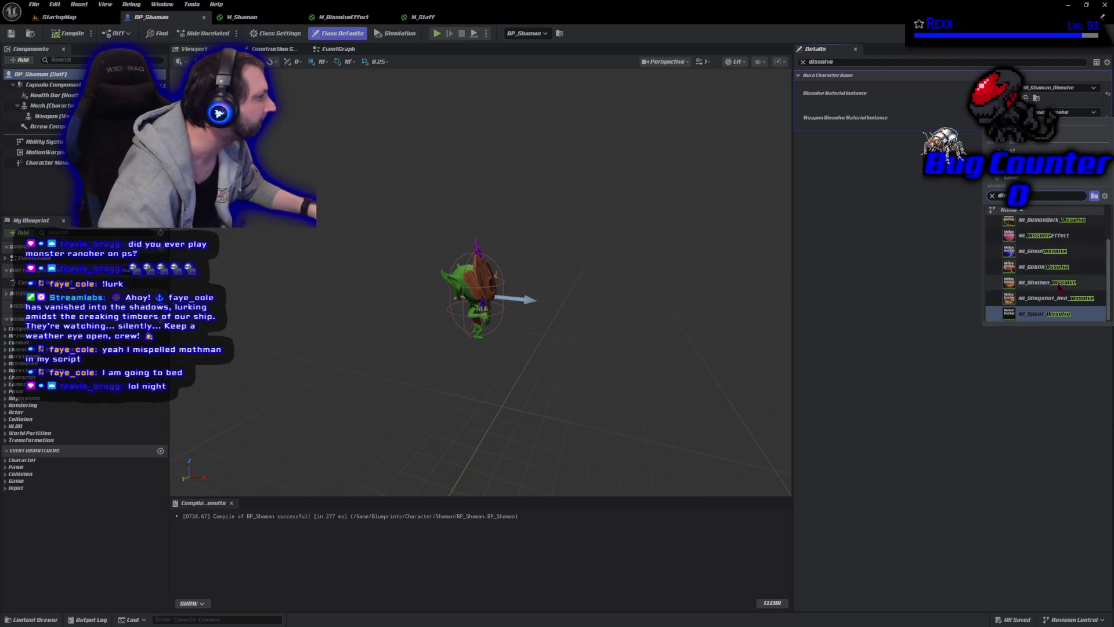
pyautogui.scroll(2, 1059, 290)
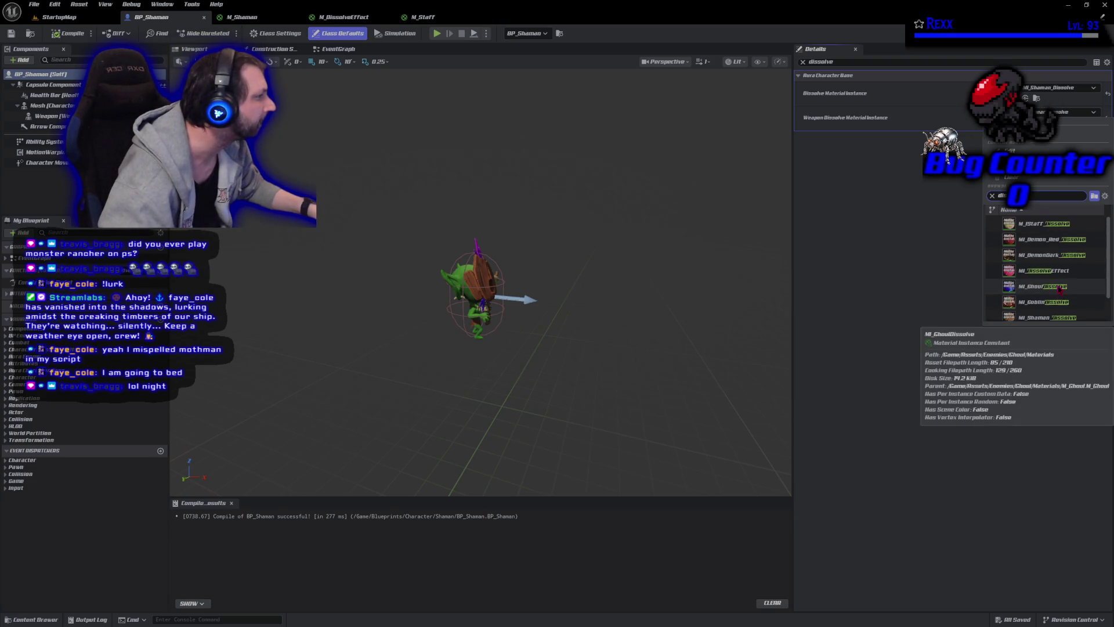
pyautogui.click(1044, 230)
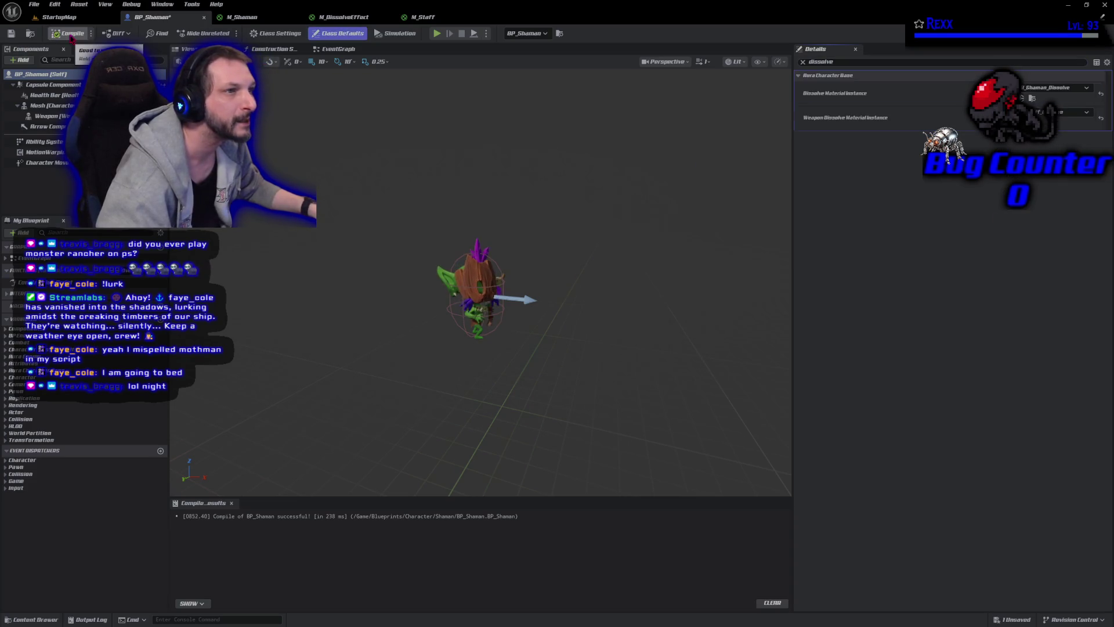
# Compile and save BP_Shaman, then view the M_DissolveEffect graph
pyautogui.click(68, 34)
pyautogui.click(12, 33)
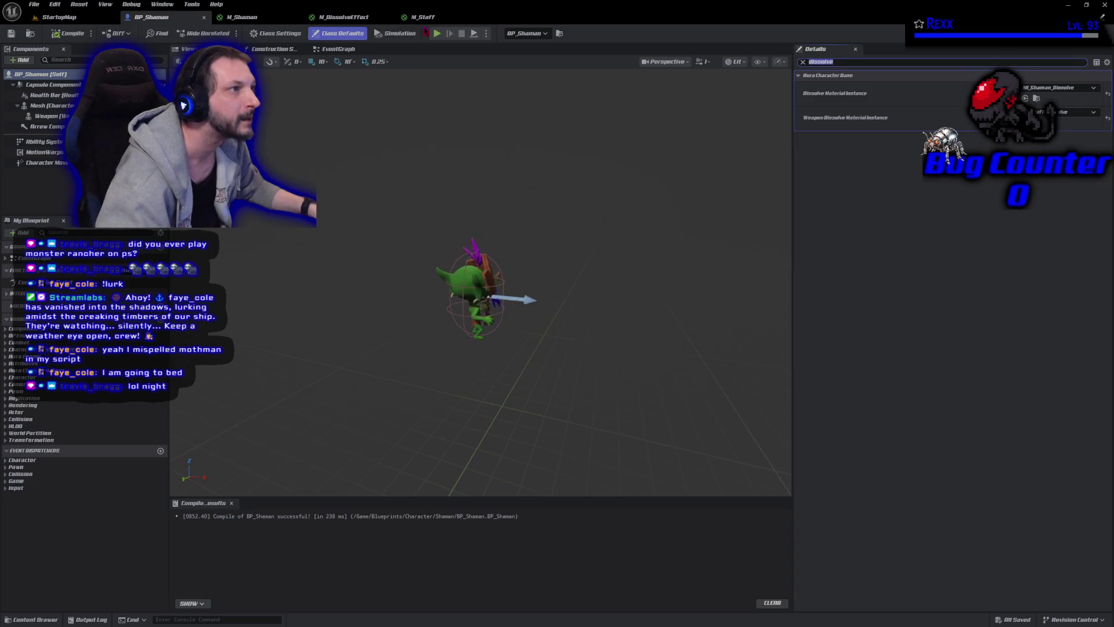
pyautogui.click(340, 18)
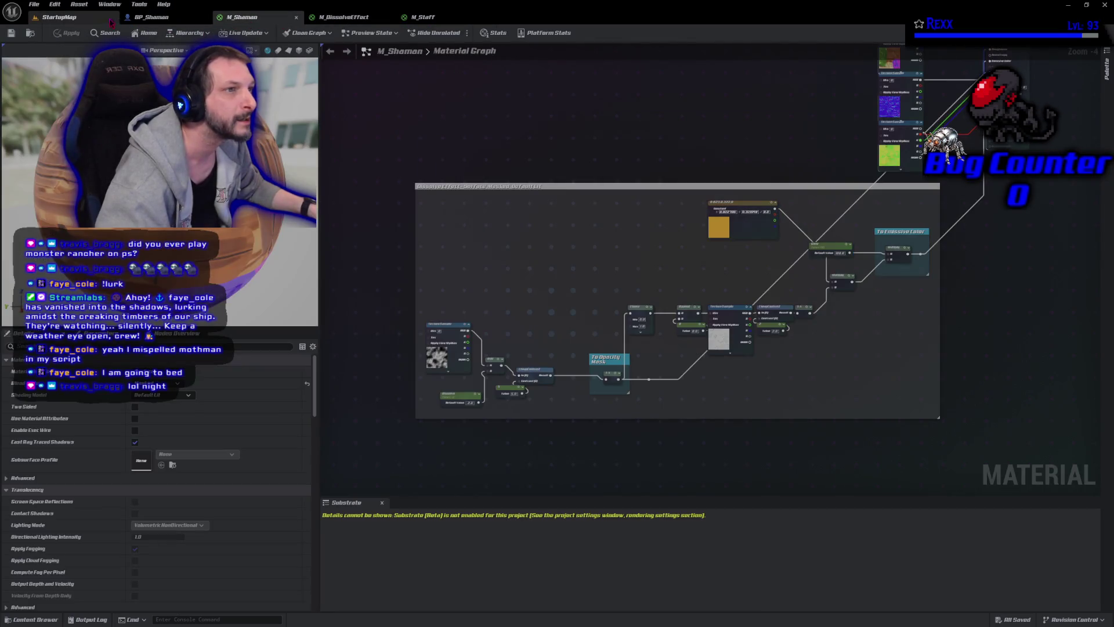
# Back in StartupMap, correct the staff dissolve instance's name to M_Staff_Dissolve in the Content Drawer
pyautogui.click(68, 17)
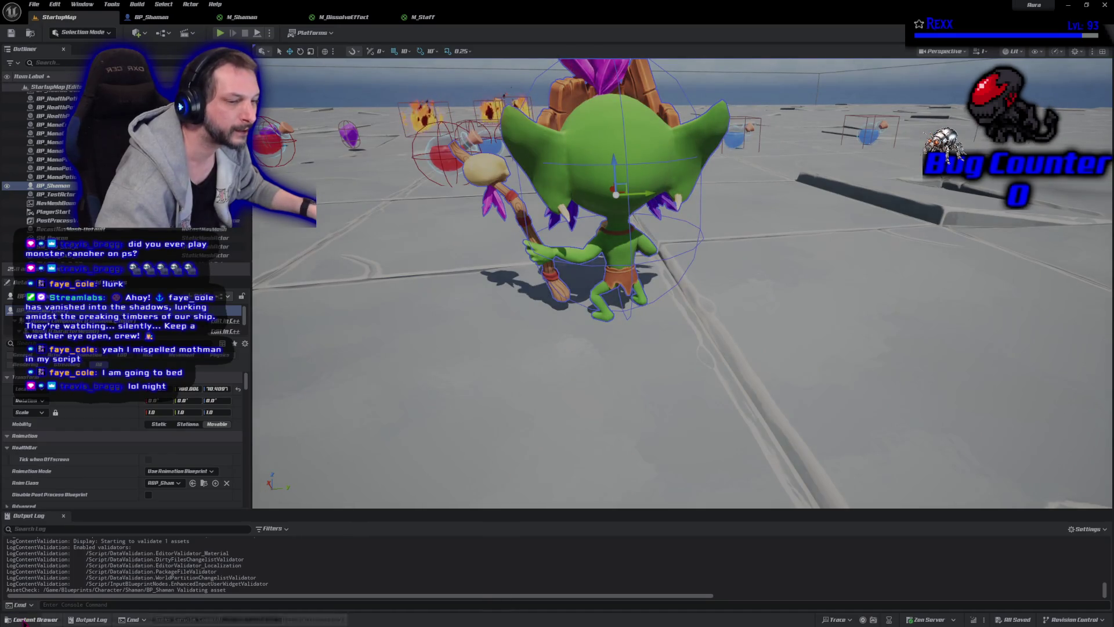
pyautogui.click(32, 619)
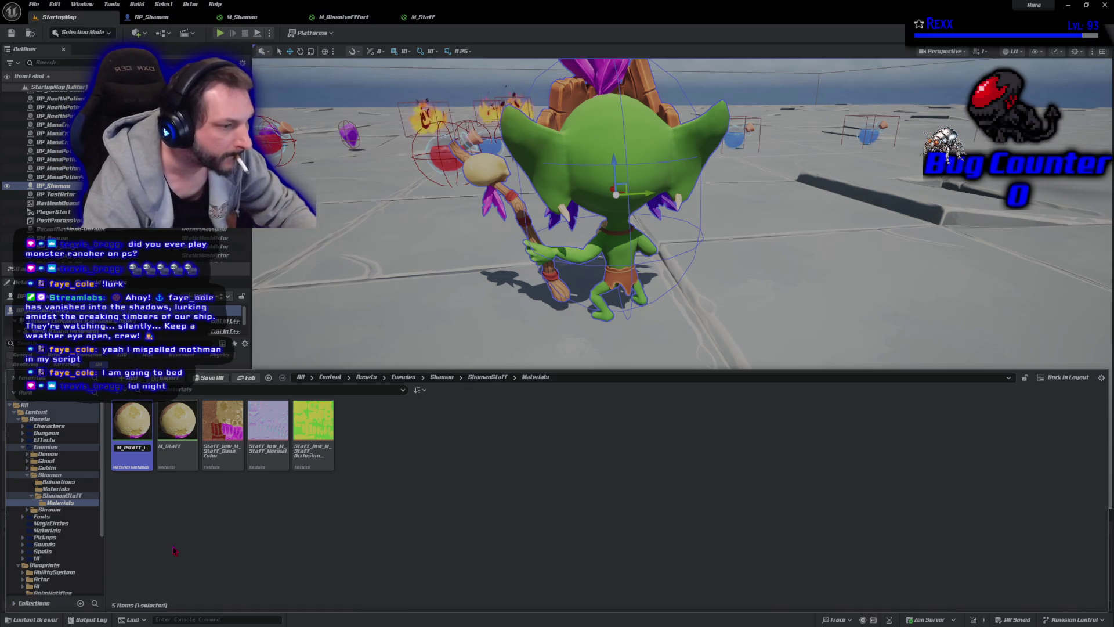
pyautogui.write('Gissolve')
pyautogui.press('Return')
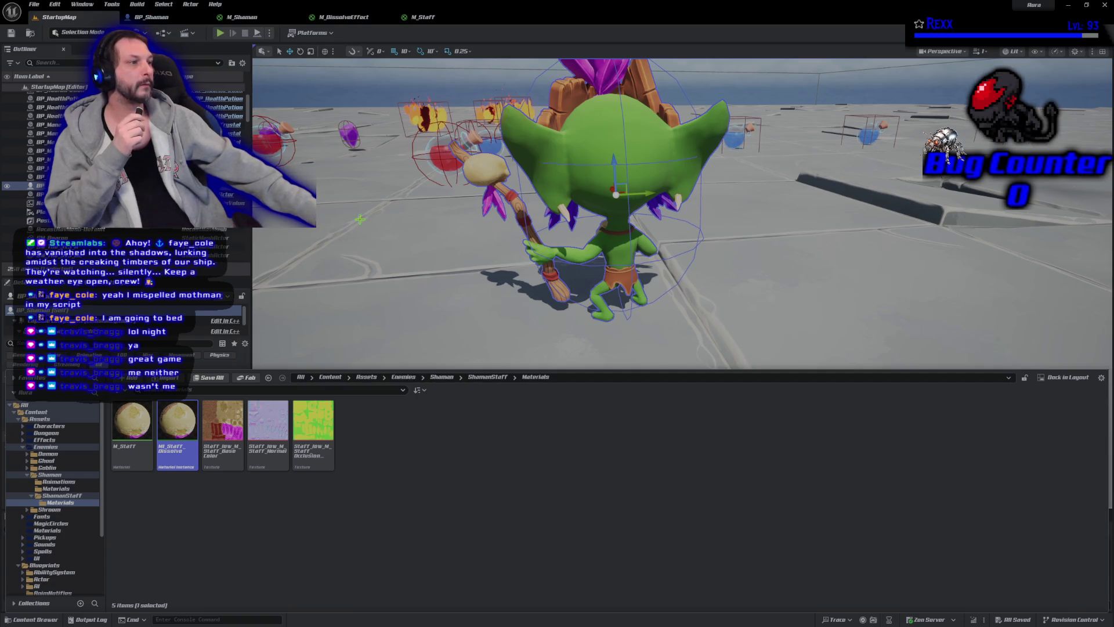
# Run a quick single-player test of StartupMap, casting fireballs and moving, then stop it
pyautogui.click(220, 33)
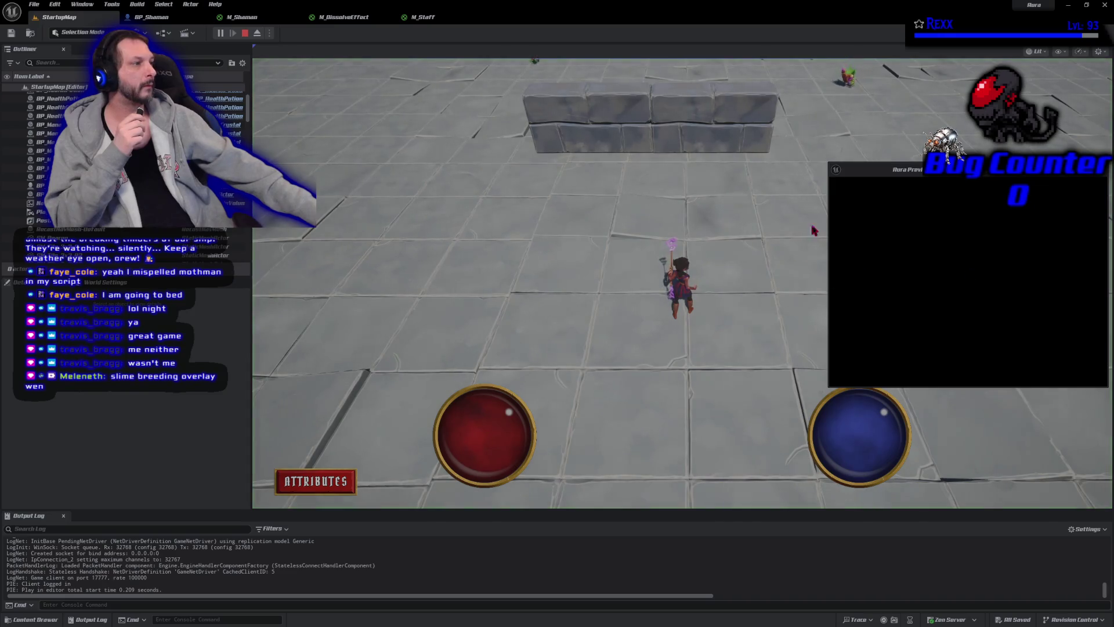
pyautogui.click(848, 142)
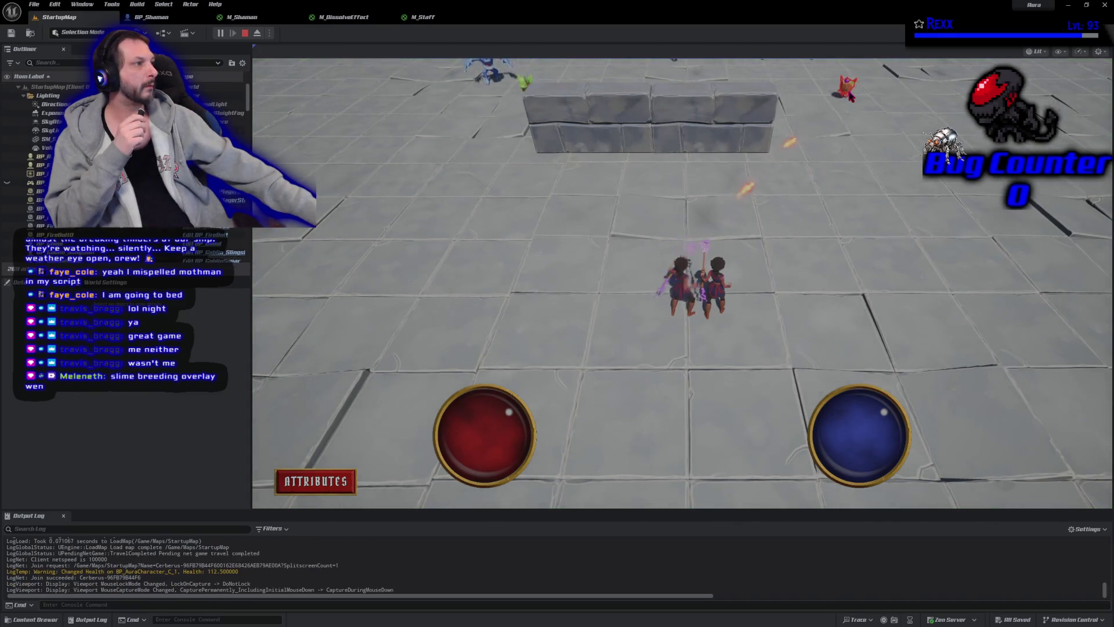
pyautogui.click(849, 146)
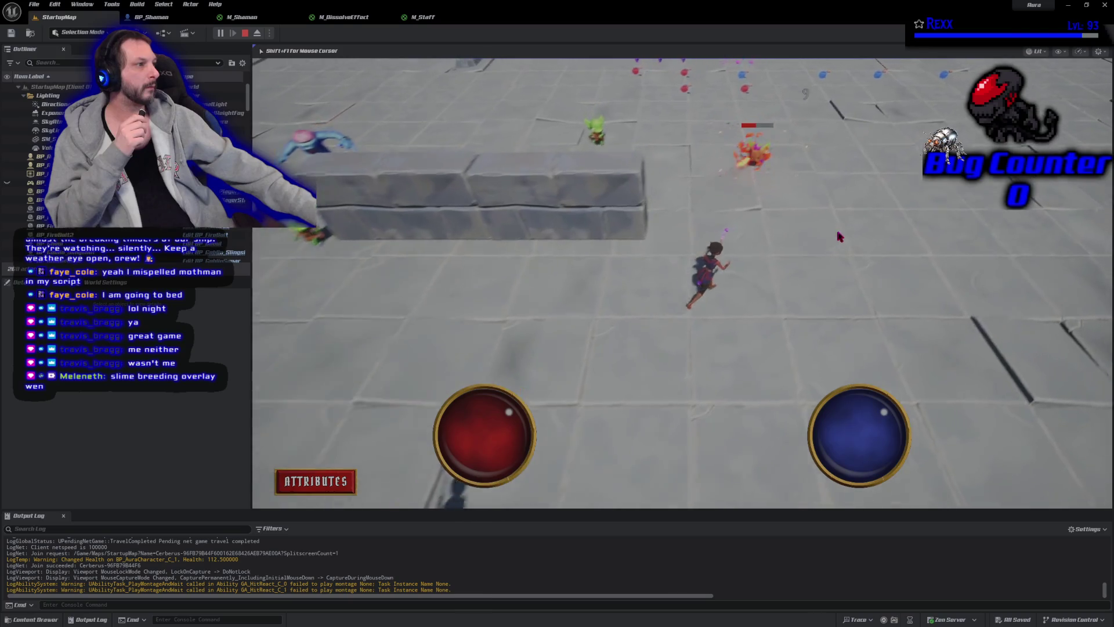
pyautogui.click(245, 33)
# Configure the Play options for a two-player multiplayer session and start playing
pyautogui.click(278, 51)
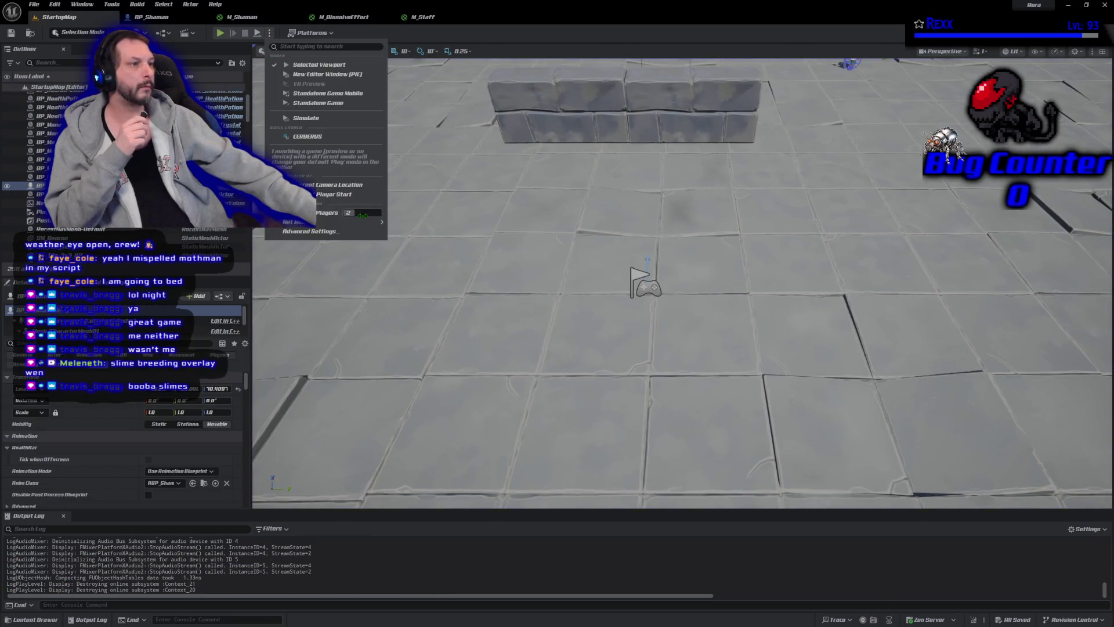
pyautogui.click(377, 222)
pyautogui.click(270, 33)
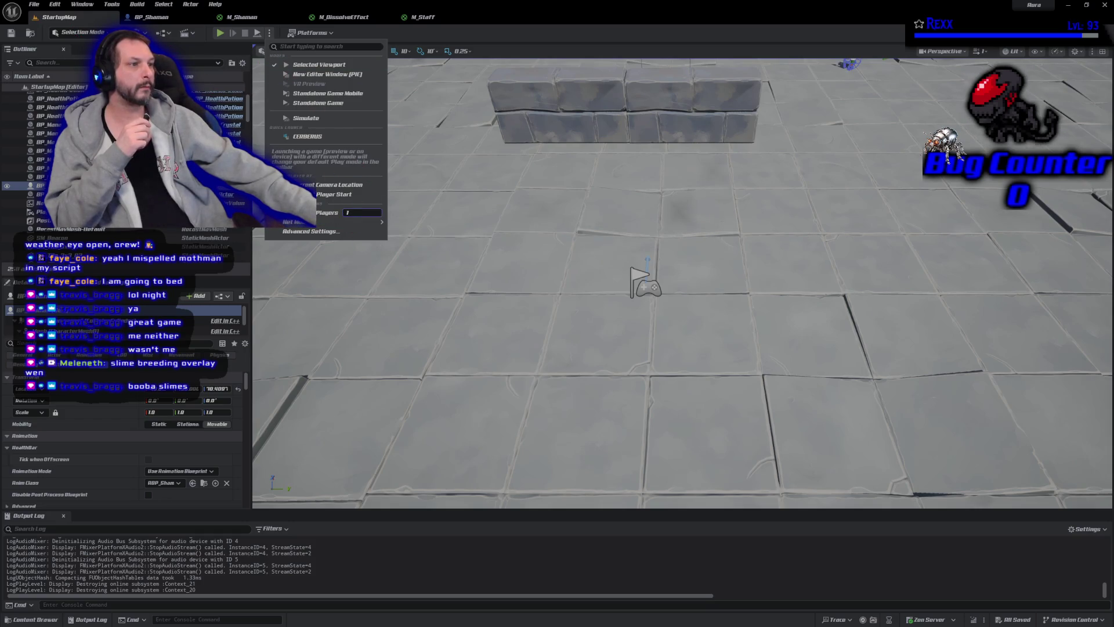
pyautogui.moveTo(360, 223)
pyautogui.click(415, 241)
pyautogui.click(219, 33)
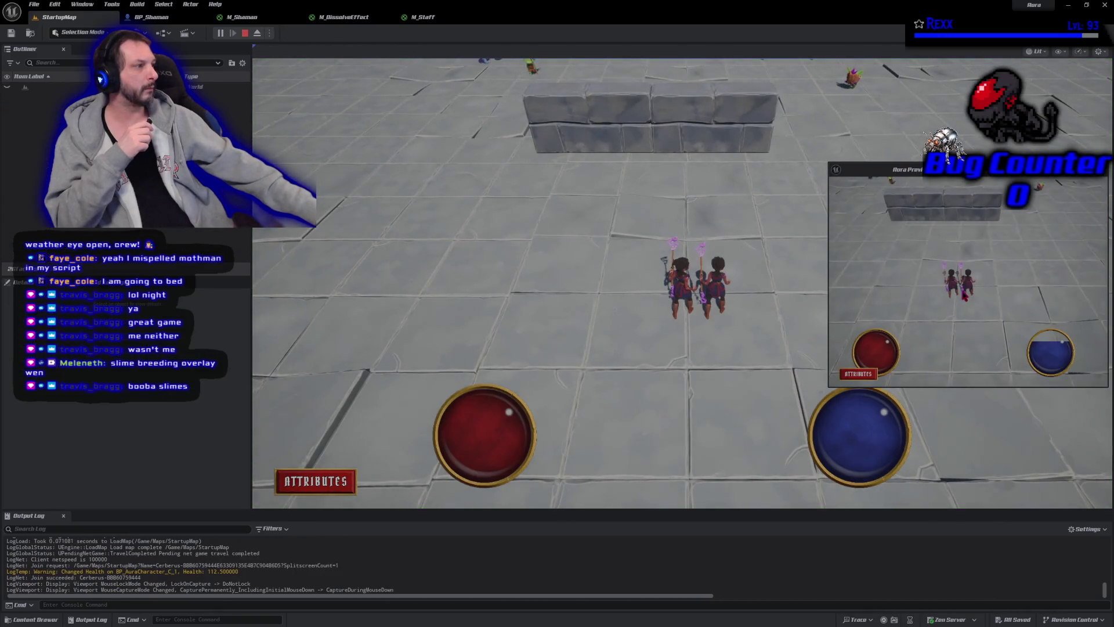
# Cast fireballs at the top-right enemy, the wall goblin and the blue enemy to watch them dissolve
pyautogui.click(1039, 195)
pyautogui.click(885, 226)
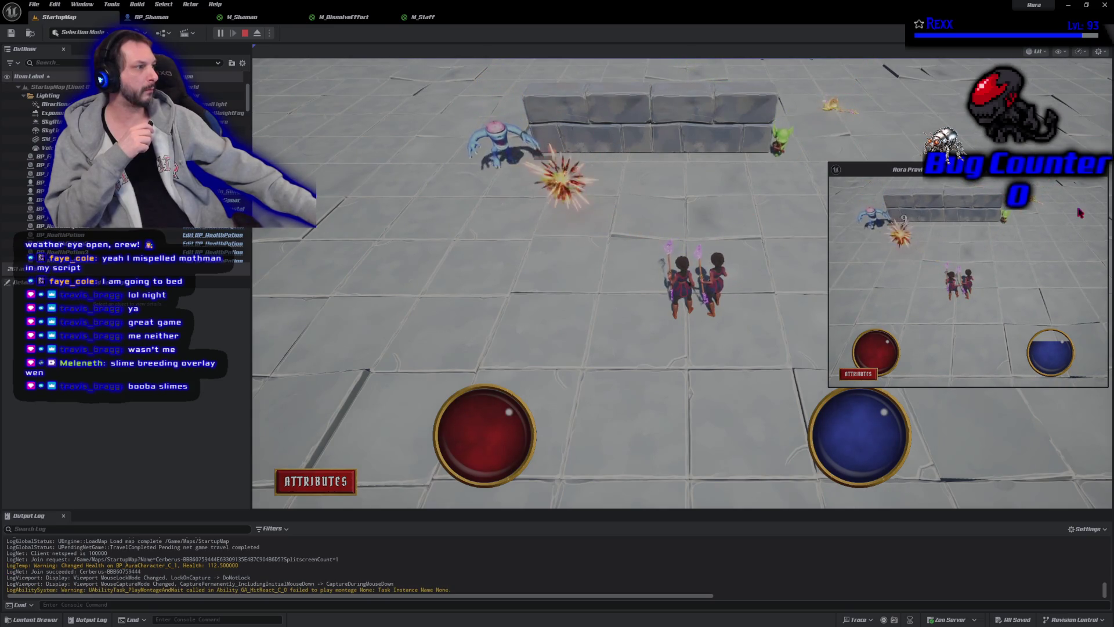
pyautogui.click(986, 263)
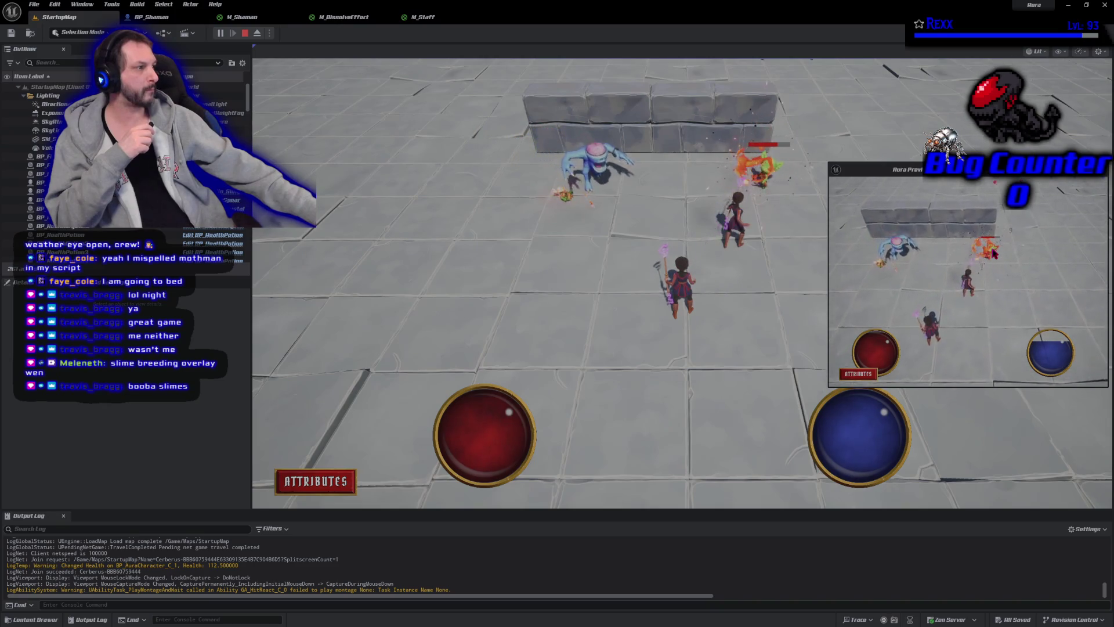
pyautogui.click(940, 280)
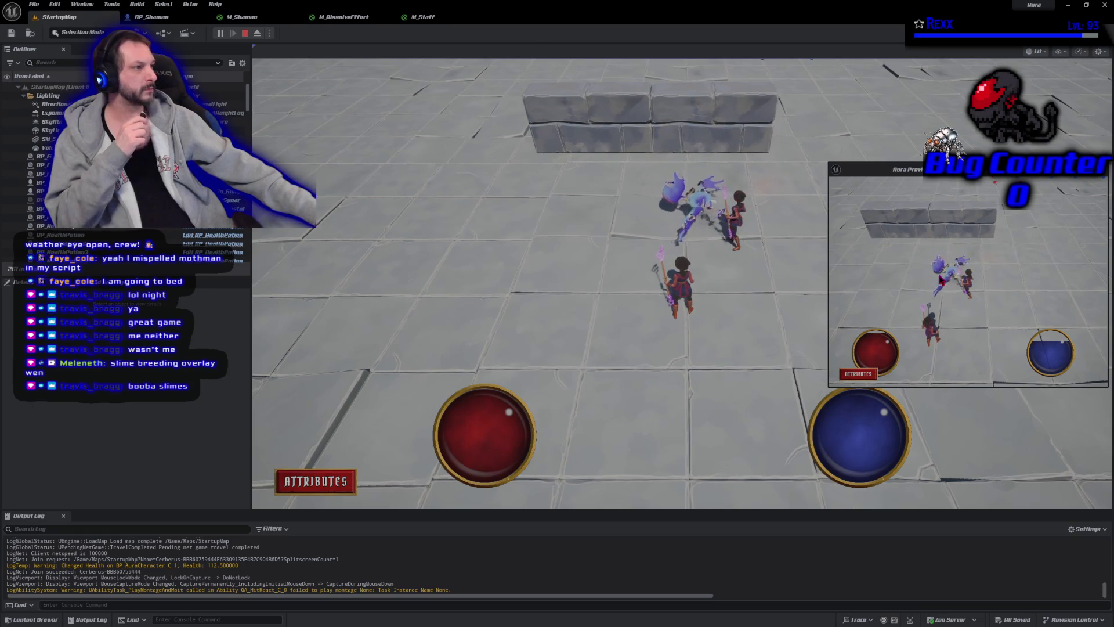
# Run the second client's character around the other player, toward the wall and back beside it
pyautogui.click(940, 280)
pyautogui.click(1006, 241)
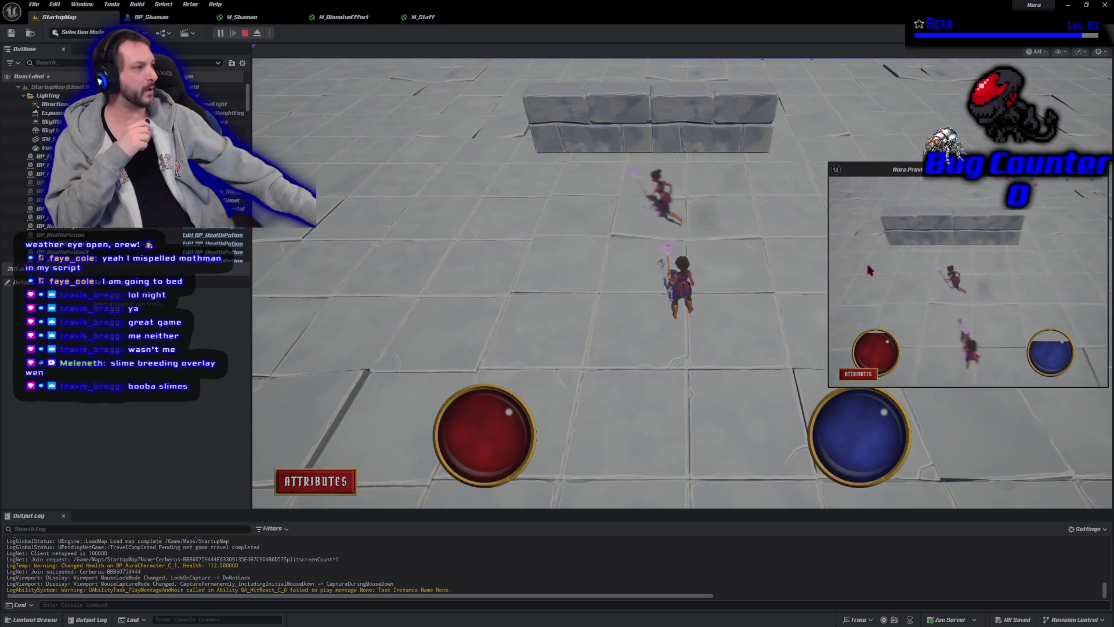
pyautogui.click(1086, 293)
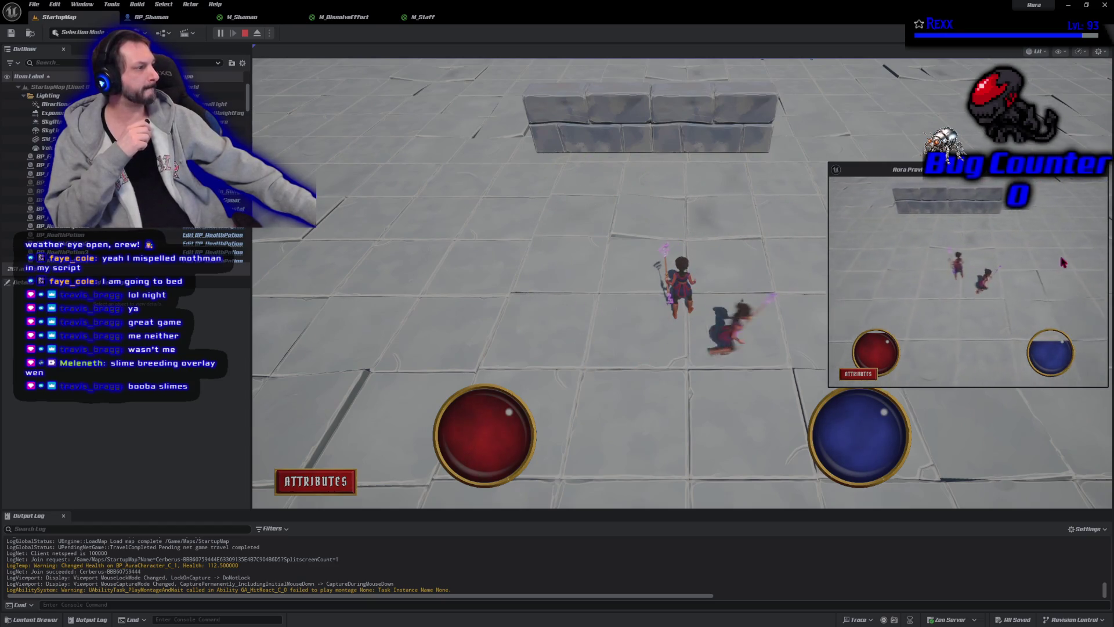
pyautogui.click(1038, 380)
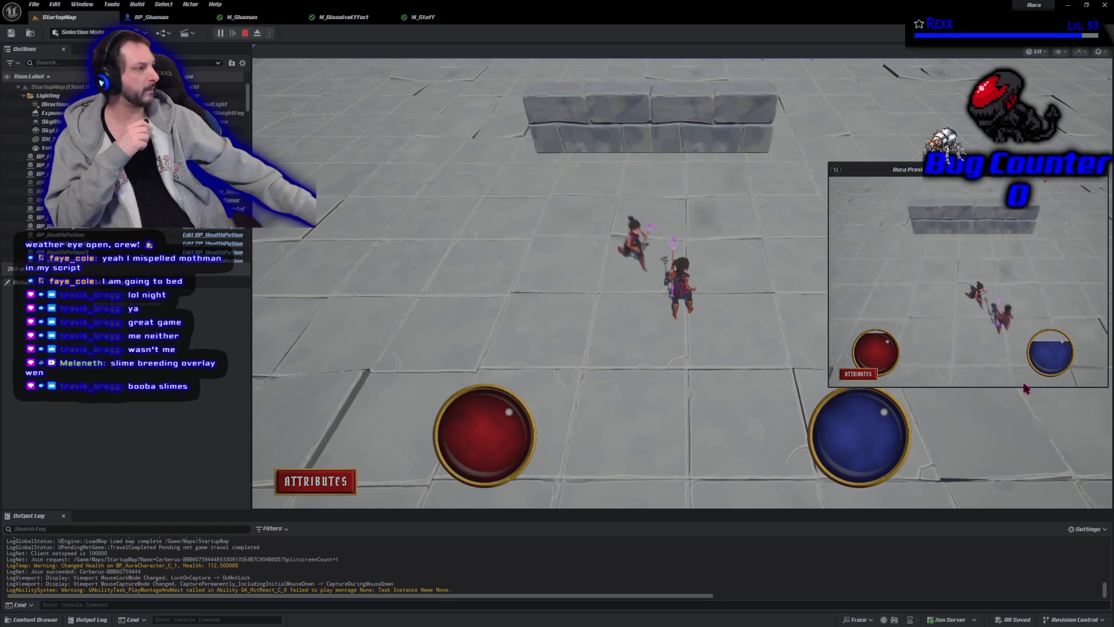
pyautogui.click(986, 208)
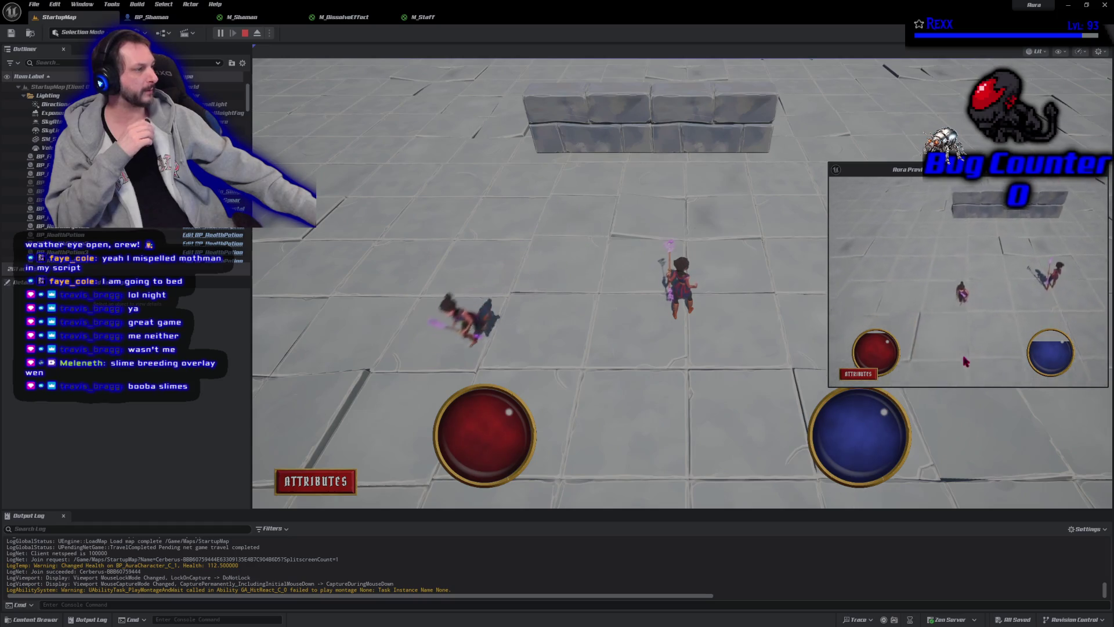
pyautogui.click(1039, 240)
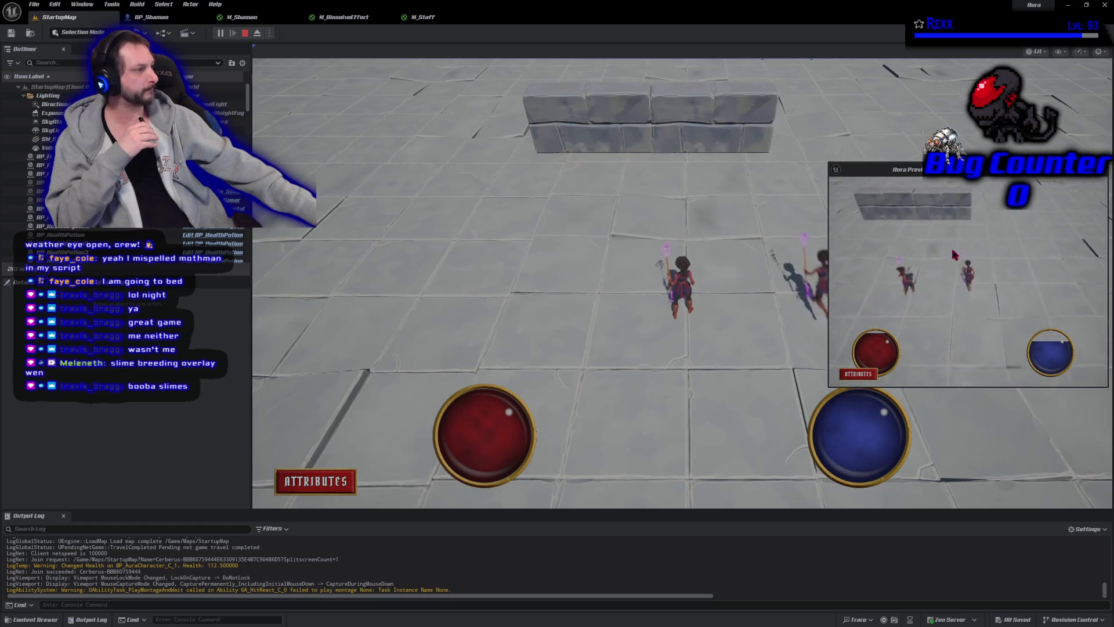
pyautogui.click(905, 313)
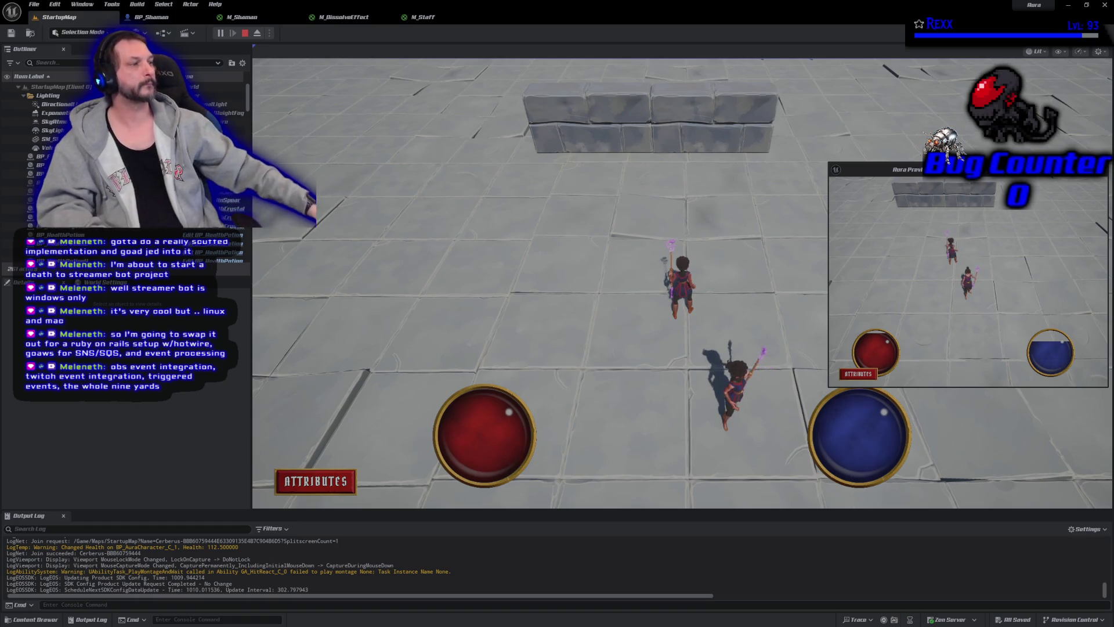
# Bring back the Aura Preview client window, move it aside, and stop the multiplayer session
pyautogui.click(39, 405)
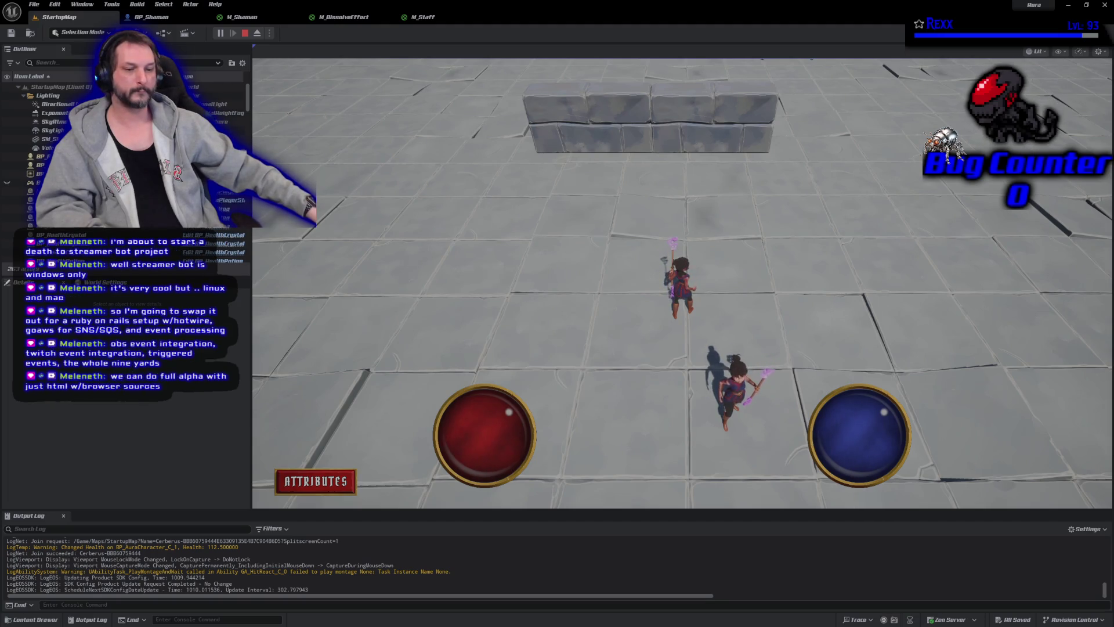
pyautogui.hotkey('alt', 'Tab')
pyautogui.moveTo(915, 171)
pyautogui.mouseDown()
pyautogui.moveTo(813, 171)
pyautogui.moveTo(931, 242)
pyautogui.moveTo(879, 277)
pyautogui.mouseUp()
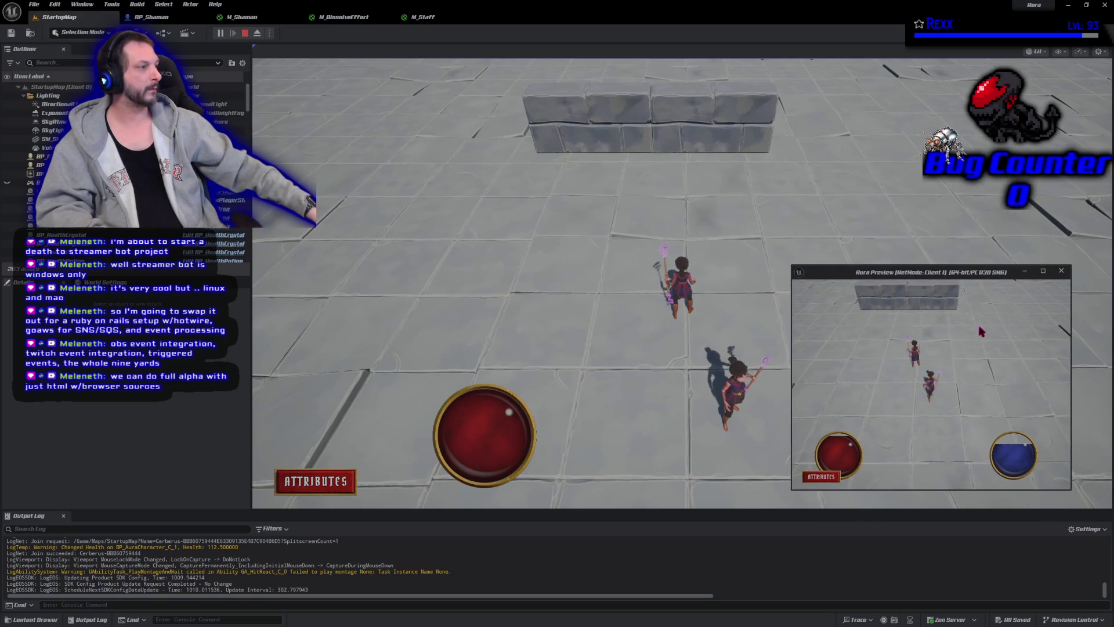
pyautogui.click(245, 33)
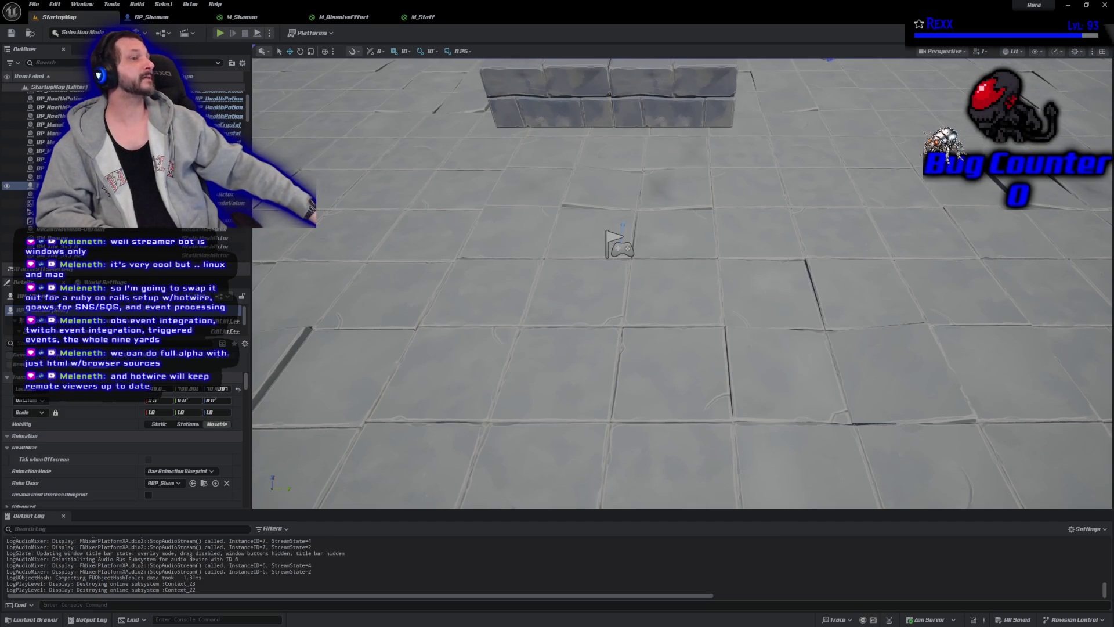
# Commit to Development as 'Enemy Multiplayer Testing', push to origin, and close GitHub Desktop
pyautogui.hotkey('alt', 'Tab')
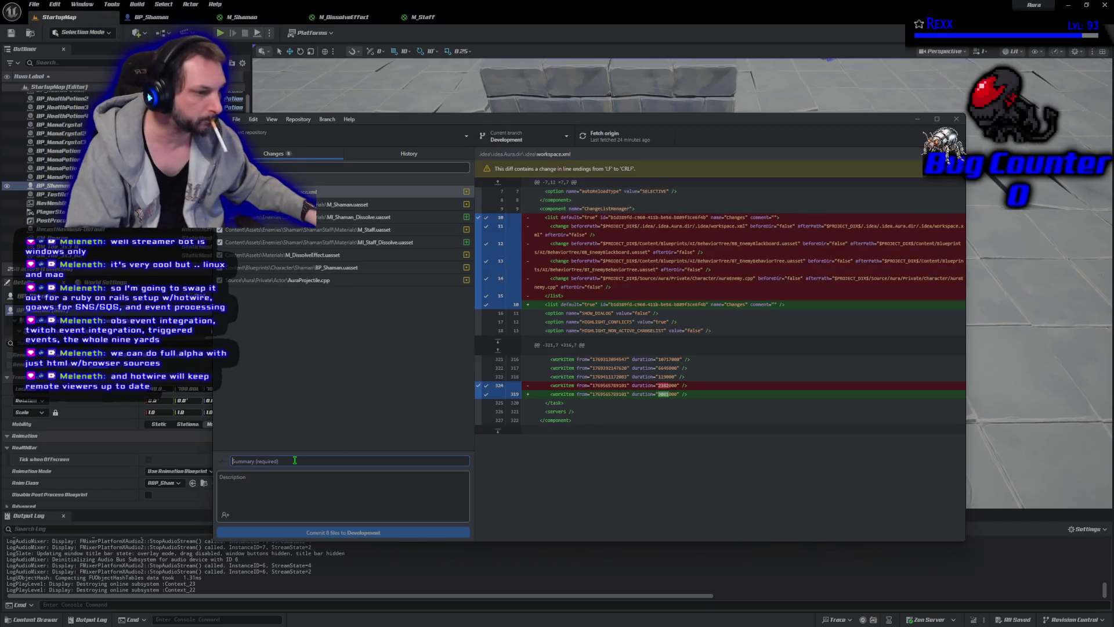
pyautogui.write('Enemy Multiplayer Testing')
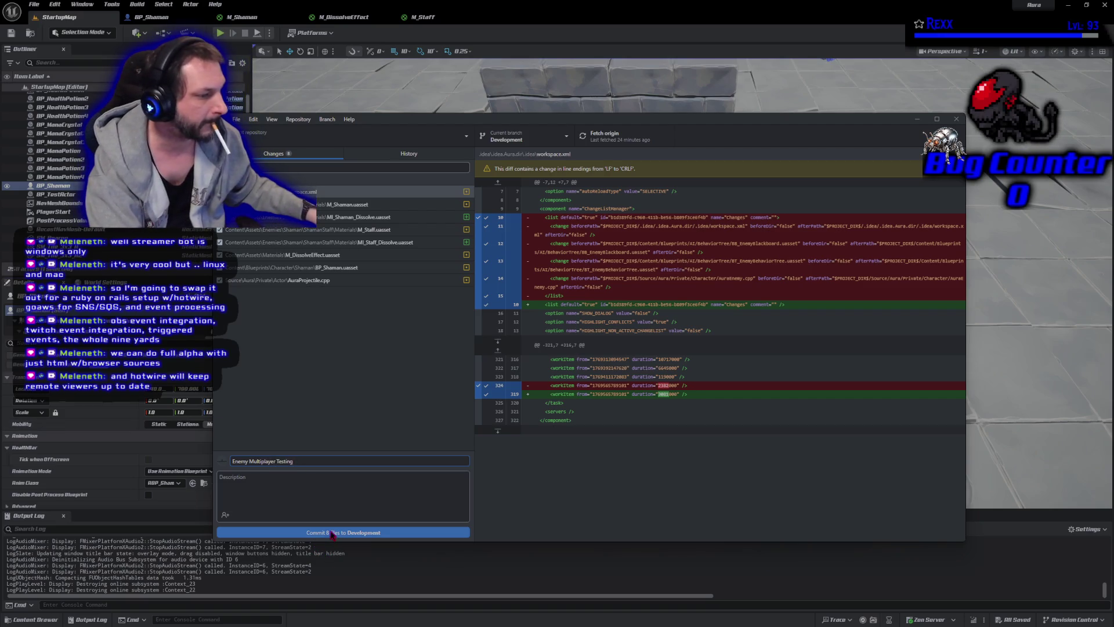
pyautogui.click(332, 532)
pyautogui.click(829, 236)
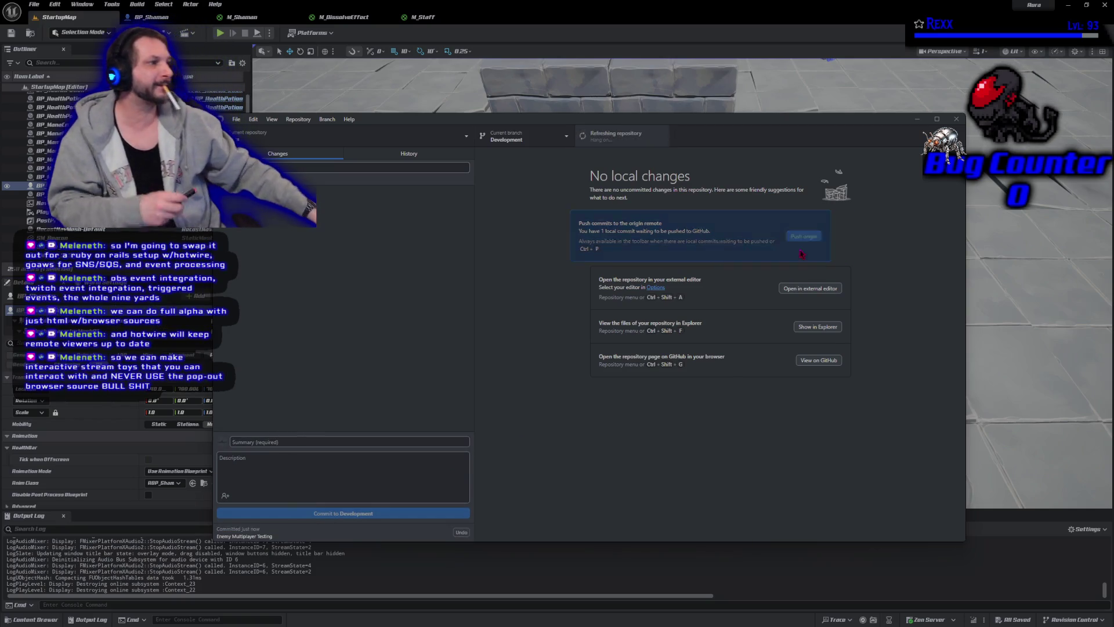
pyautogui.click(958, 120)
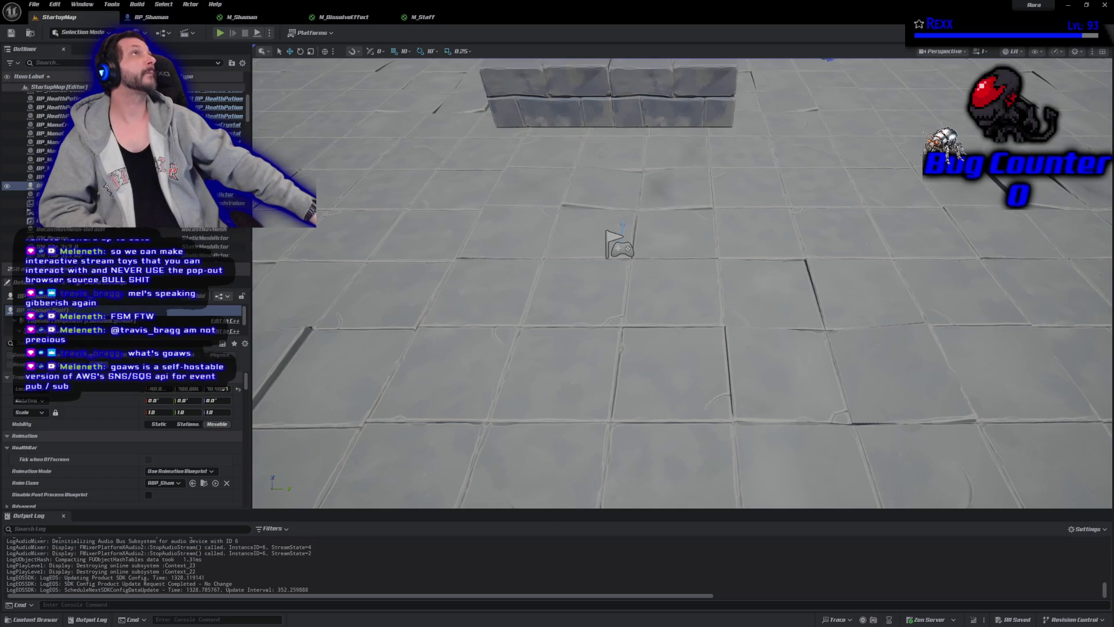
# Switch from the Unreal editor to the Udemy course page in the browser
pyautogui.hotkey('alt', 'Tab')
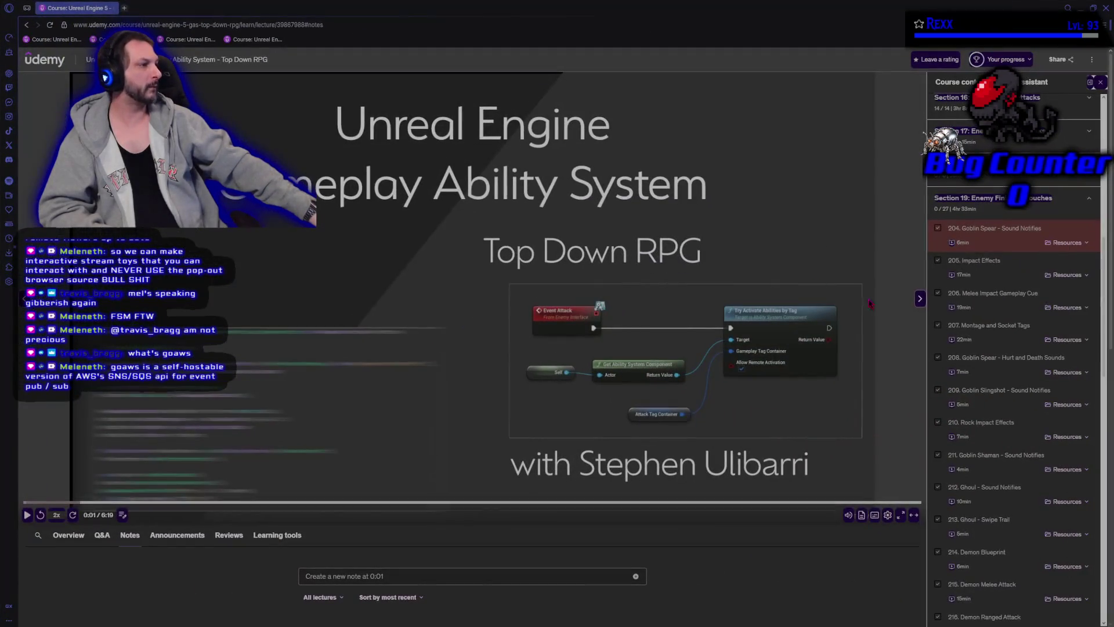
# Collapse Section 19, scroll through the course content, then expand Section 19 again
pyautogui.click(1089, 199)
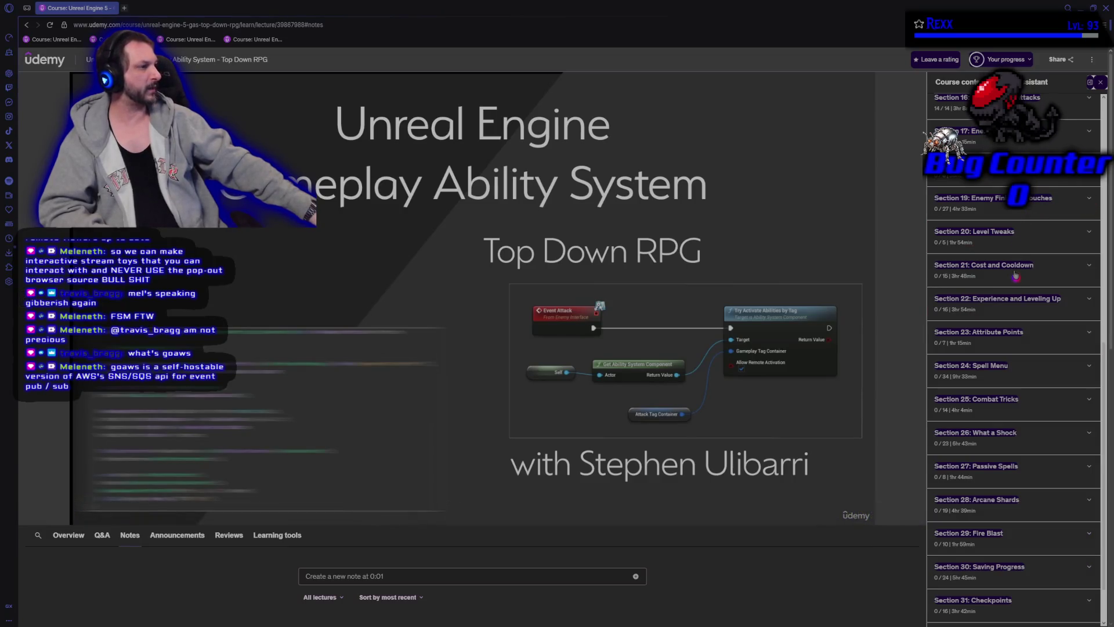
pyautogui.scroll(-1, 1007, 470)
pyautogui.scroll(-2, 1017, 522)
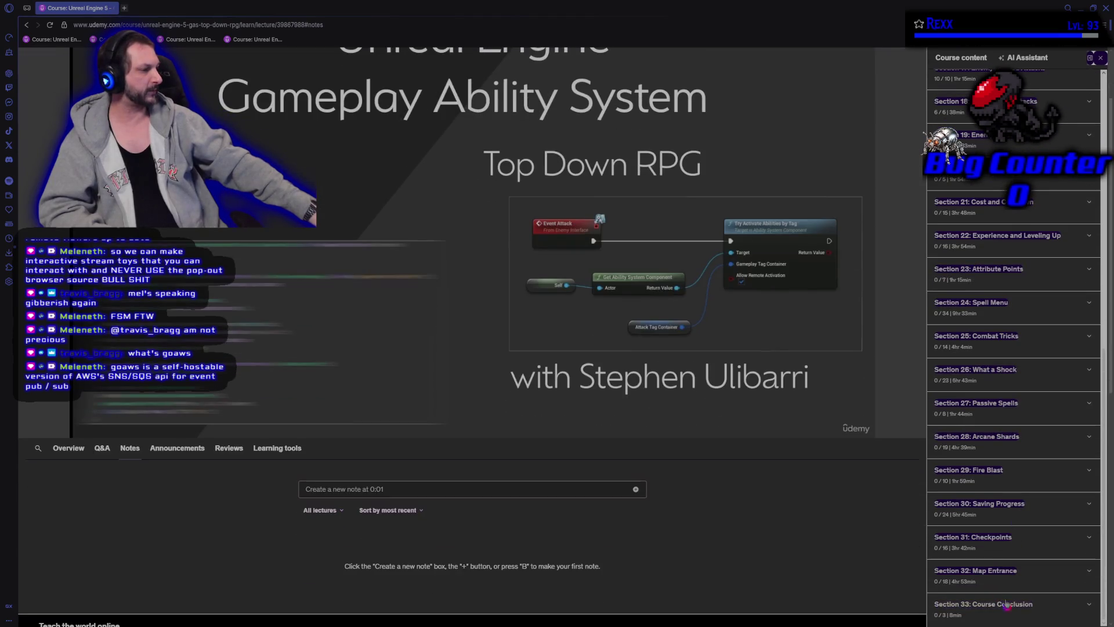
pyautogui.scroll(3, 975, 493)
pyautogui.scroll(3, 952, 473)
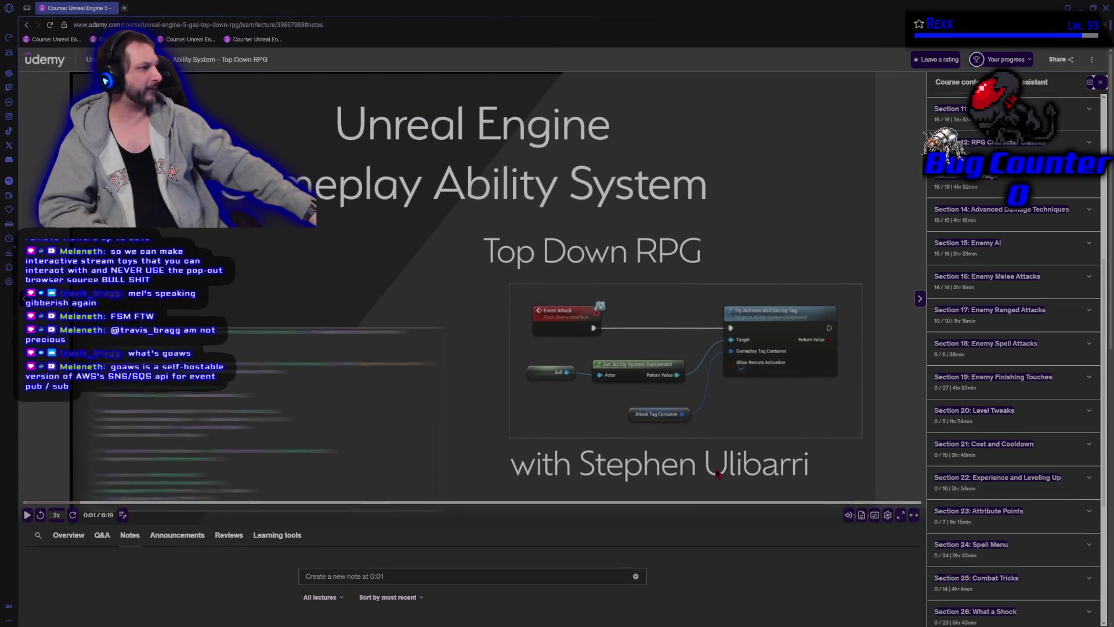
pyautogui.scroll(1, 1032, 377)
pyautogui.scroll(-4, 1055, 328)
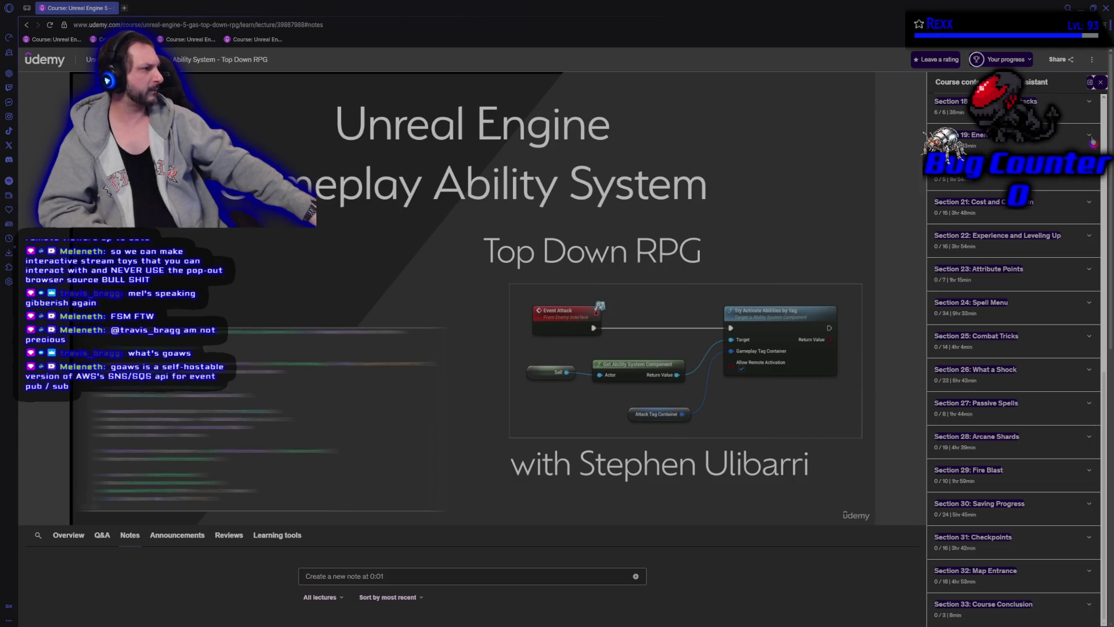
pyautogui.click(1090, 140)
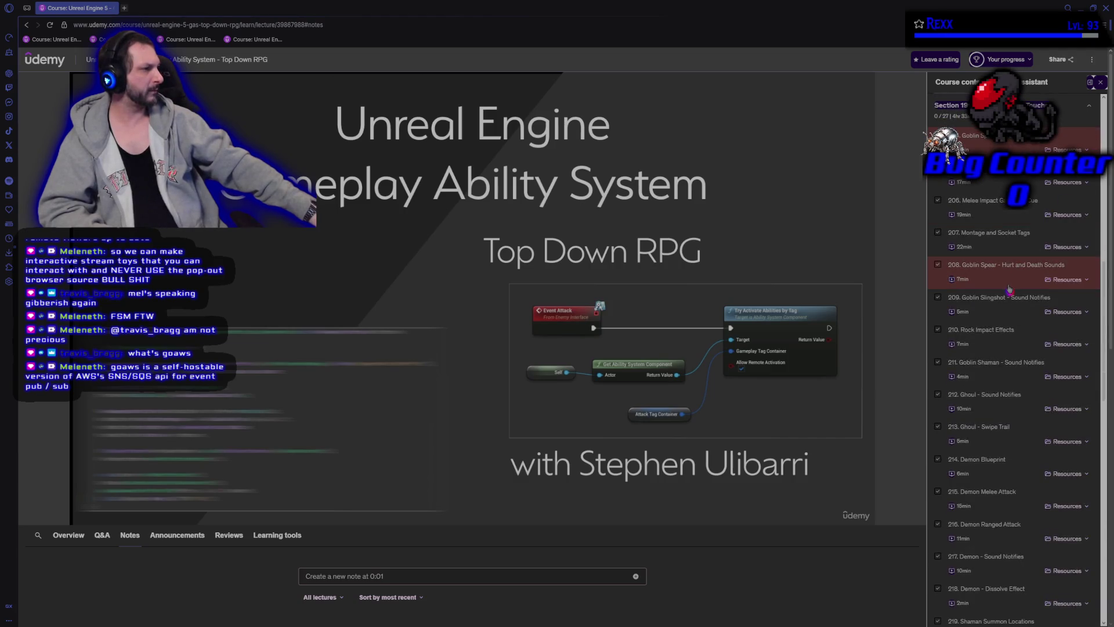
pyautogui.scroll(2, 1009, 288)
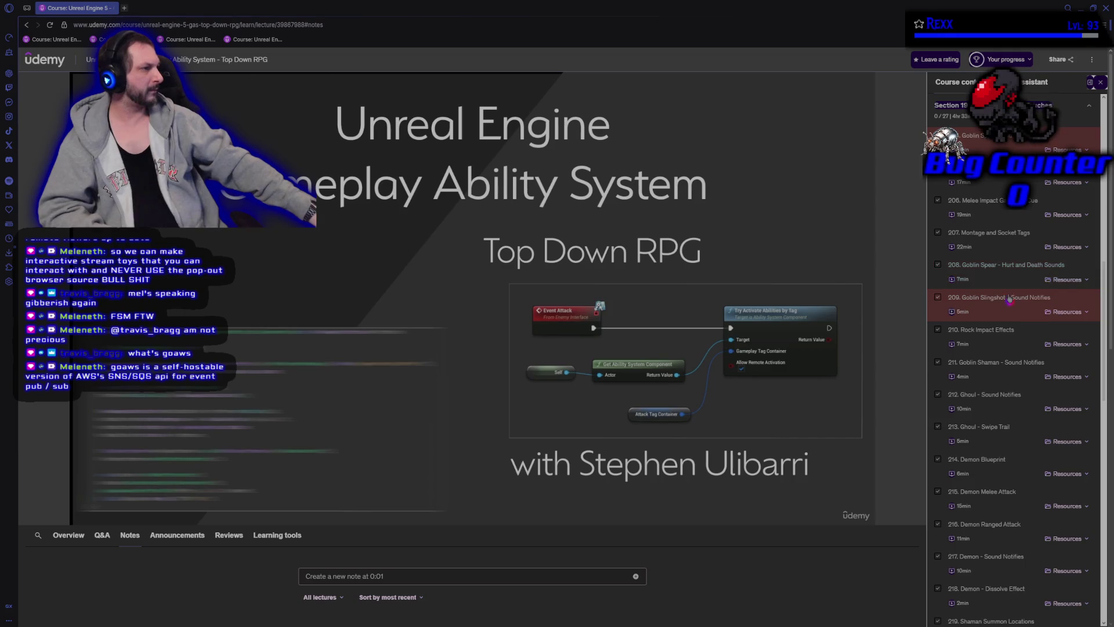
pyautogui.scroll(-6, 1004, 290)
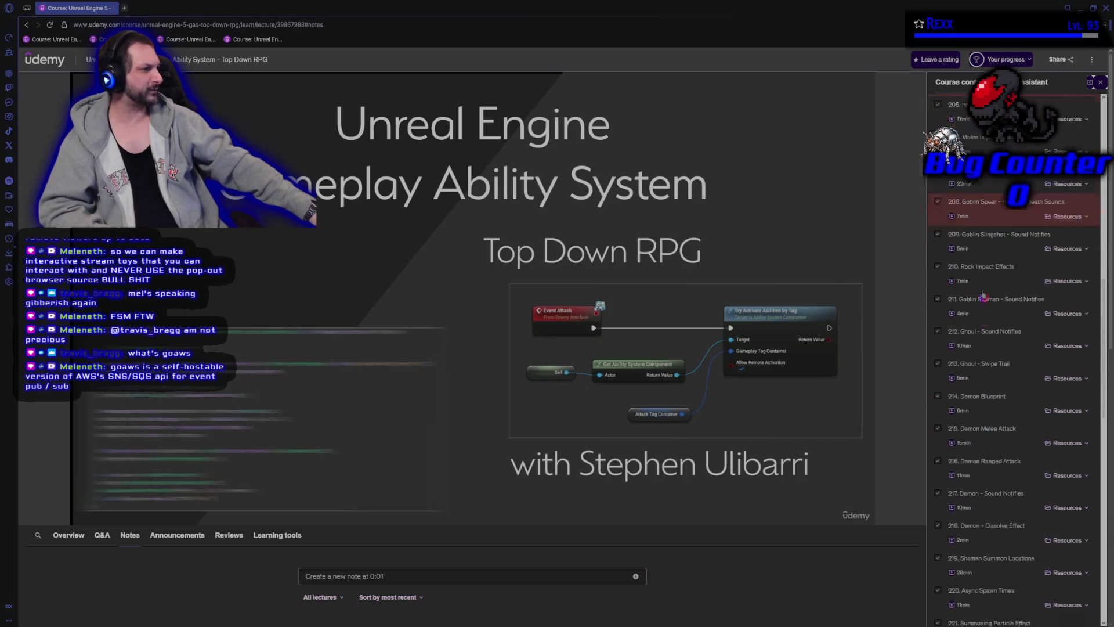
pyautogui.scroll(-10, 999, 280)
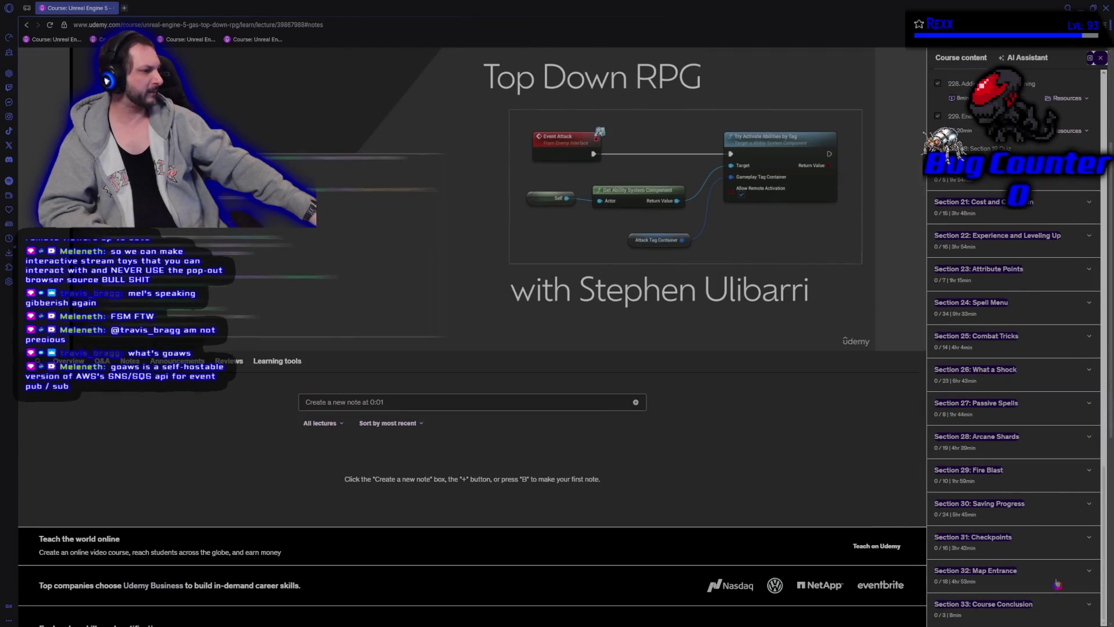
# Expand Section 33: Course Conclusion, scroll its lectures, then return to the Unreal editor
pyautogui.click(1021, 607)
pyautogui.scroll(-3, 1016, 592)
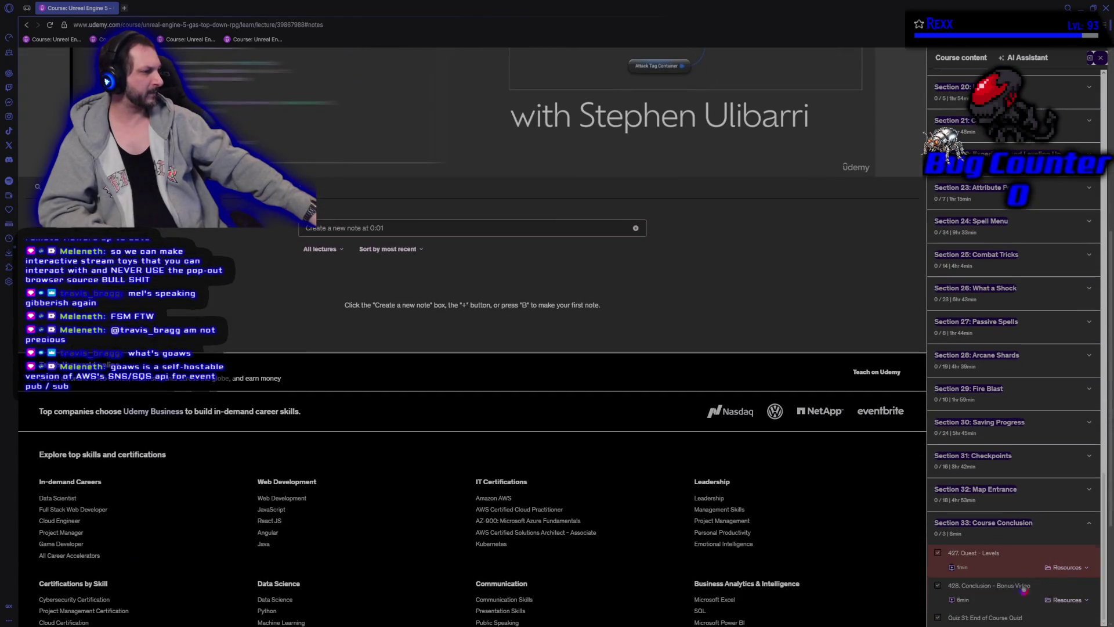
pyautogui.scroll(5, 1019, 563)
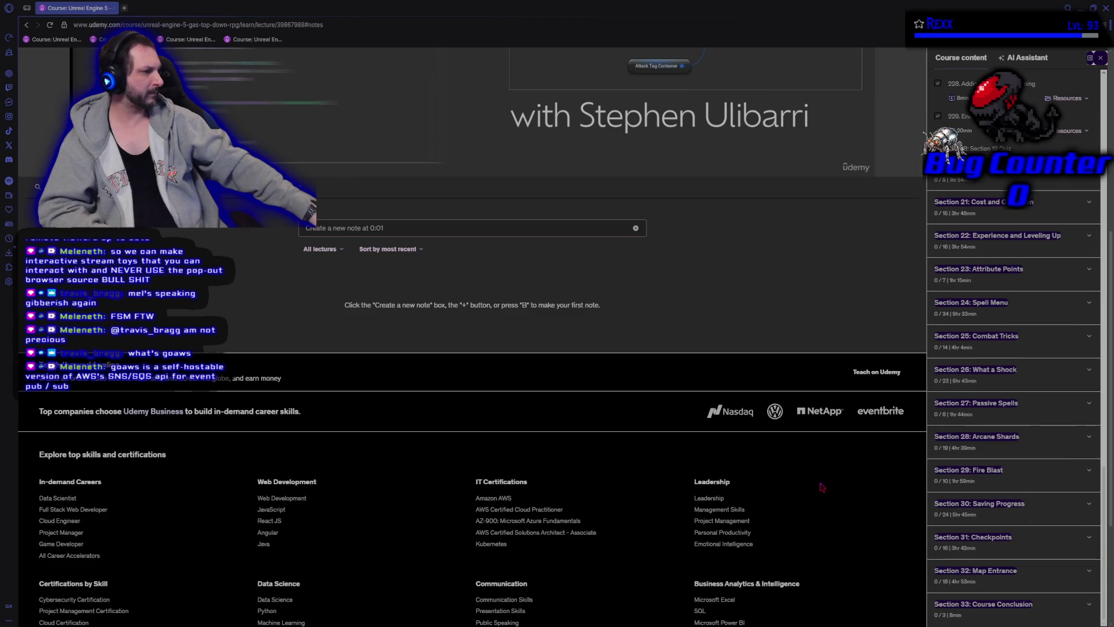
pyautogui.scroll(10, 1021, 534)
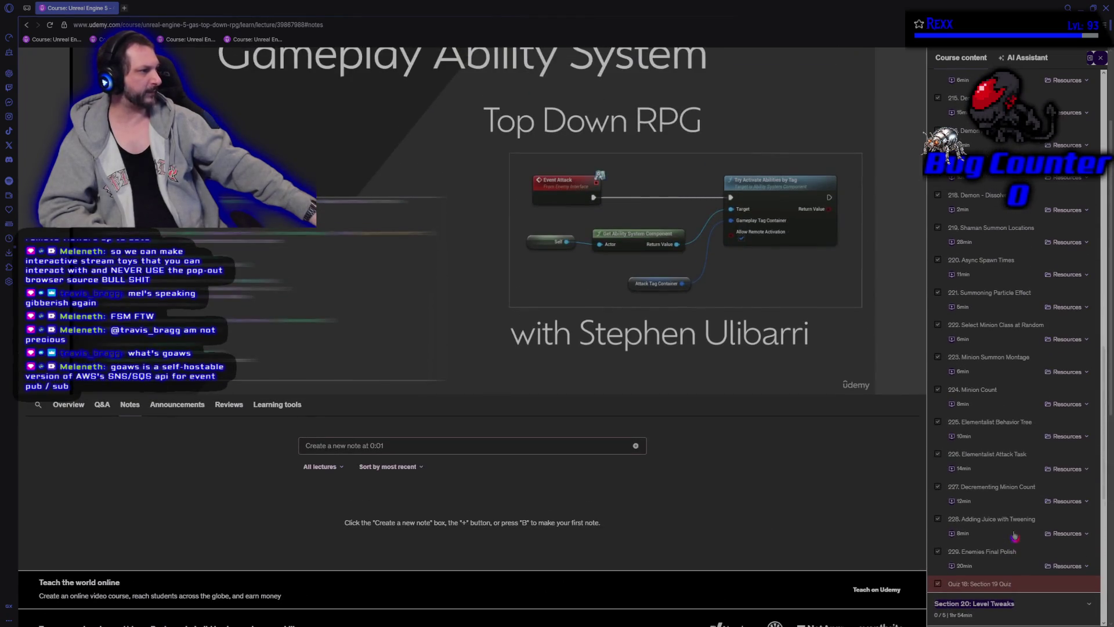
pyautogui.scroll(3, 1014, 535)
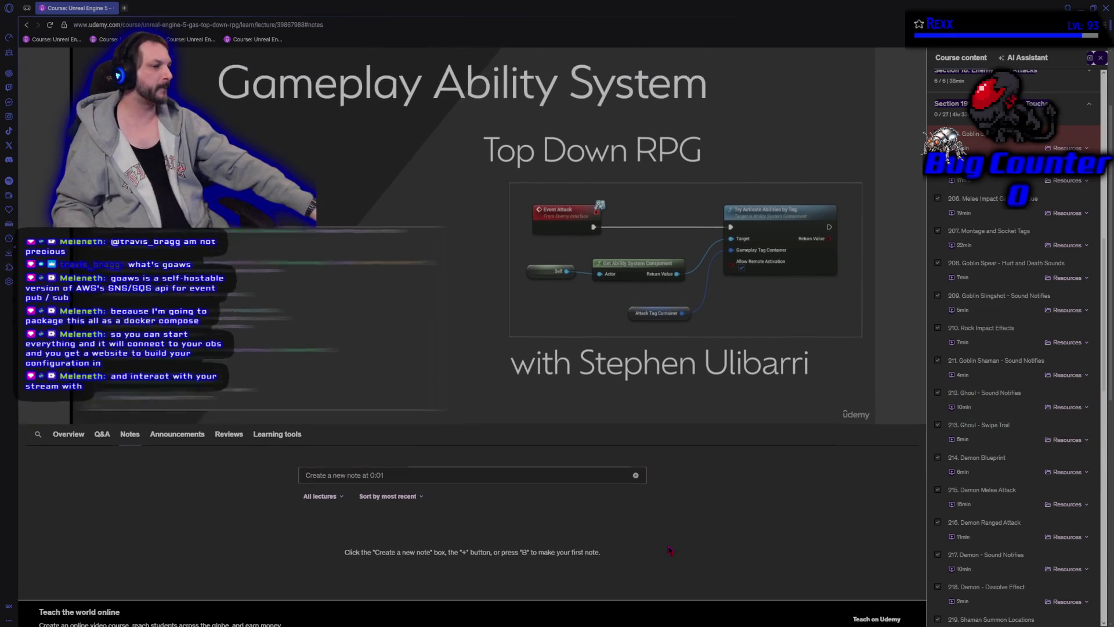
pyautogui.scroll(3, 666, 547)
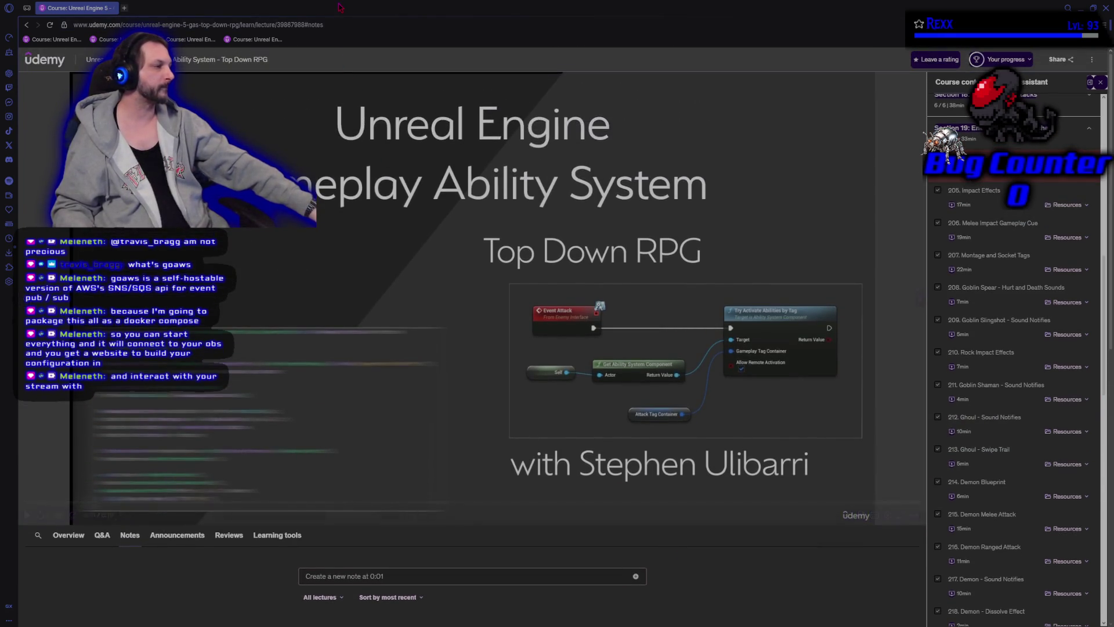
pyautogui.hotkey('alt', 'Tab')
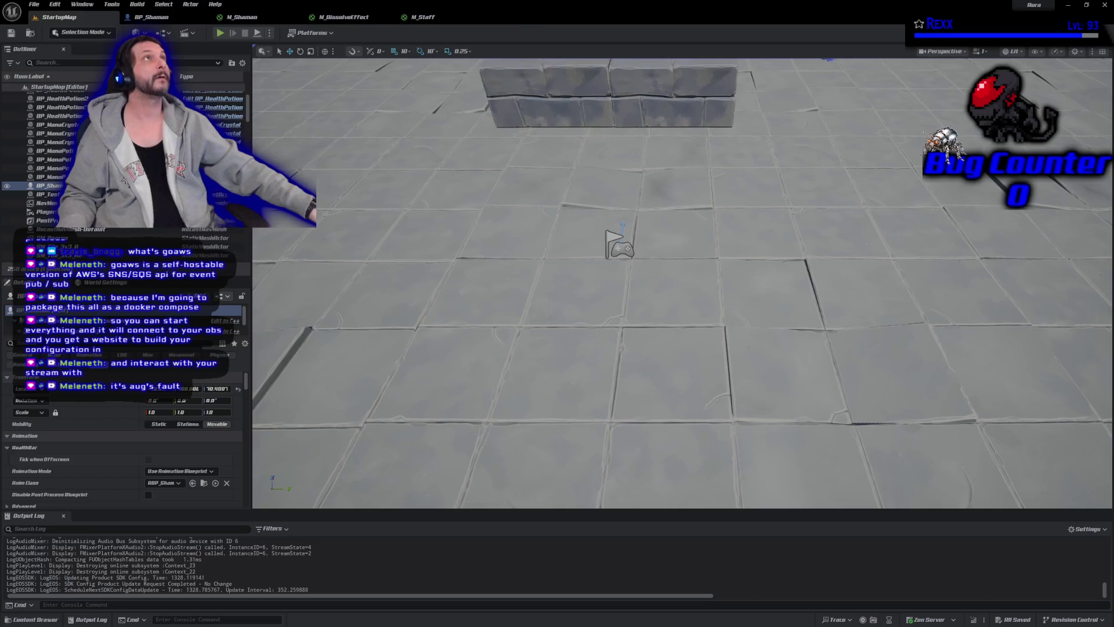
pyautogui.hotkey('alt', 'Tab')
pyautogui.scroll(1, 673, 232)
pyautogui.scroll(-1, 690, 197)
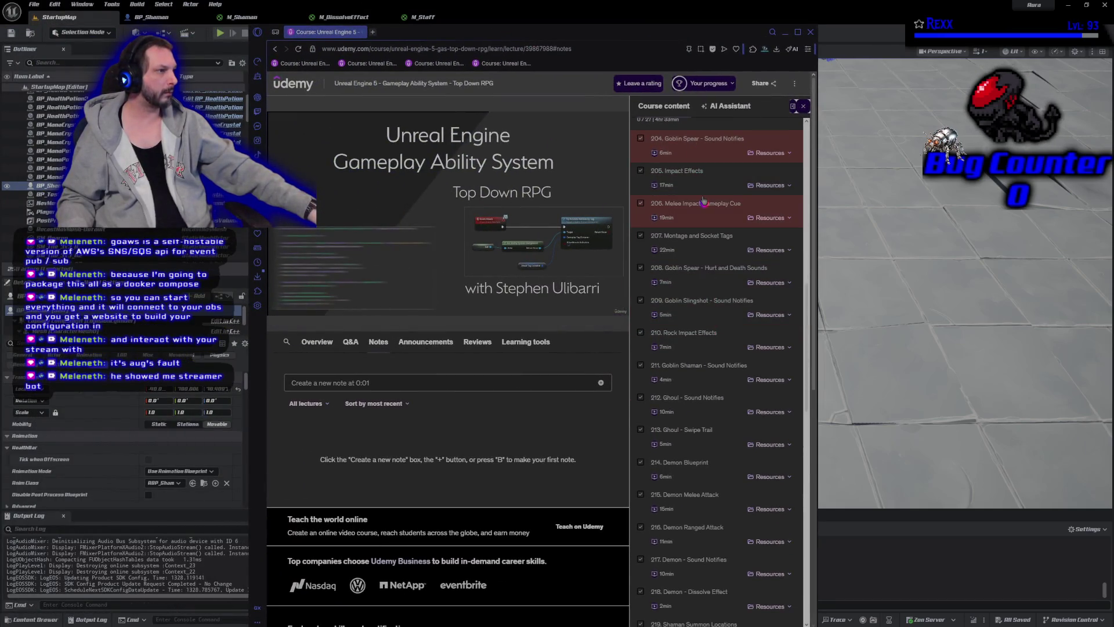
pyautogui.scroll(-3, 704, 223)
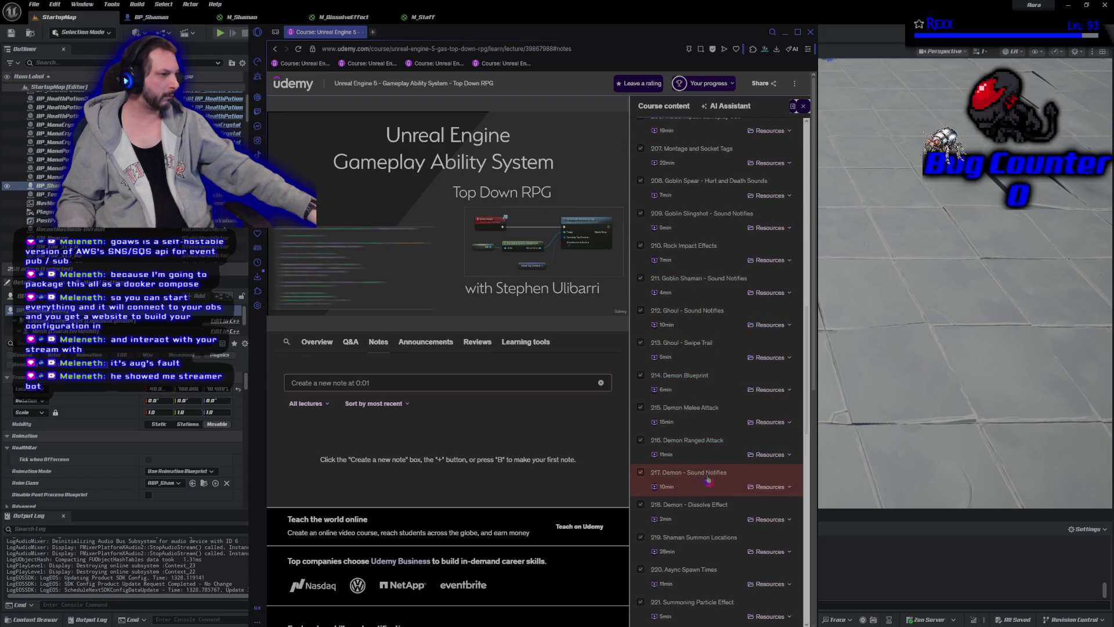
pyautogui.scroll(-5, 692, 464)
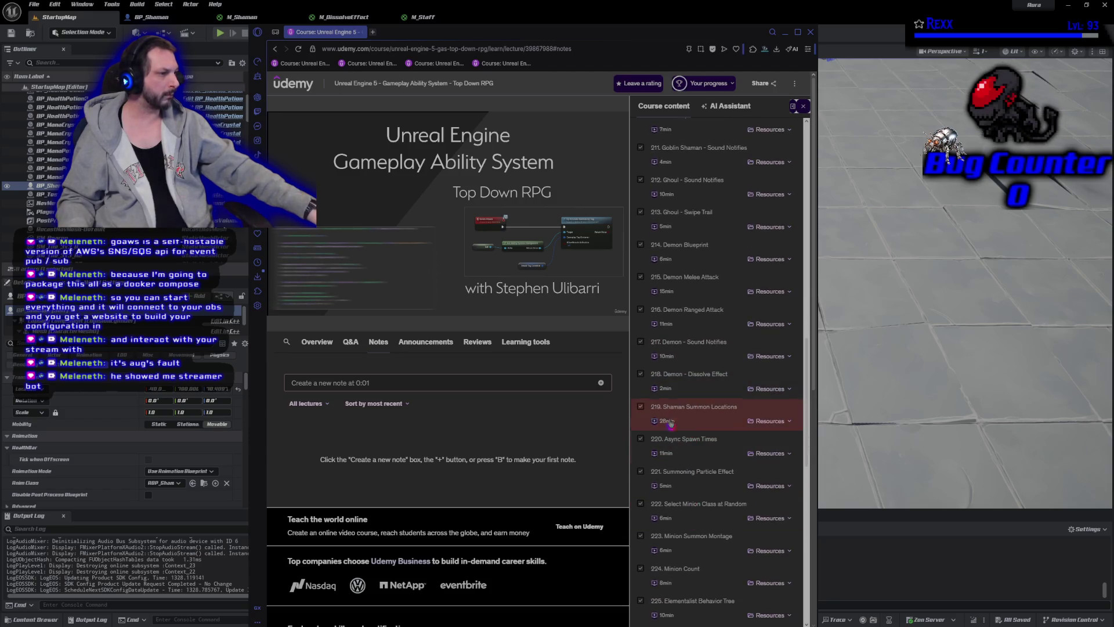
pyautogui.scroll(-5, 694, 420)
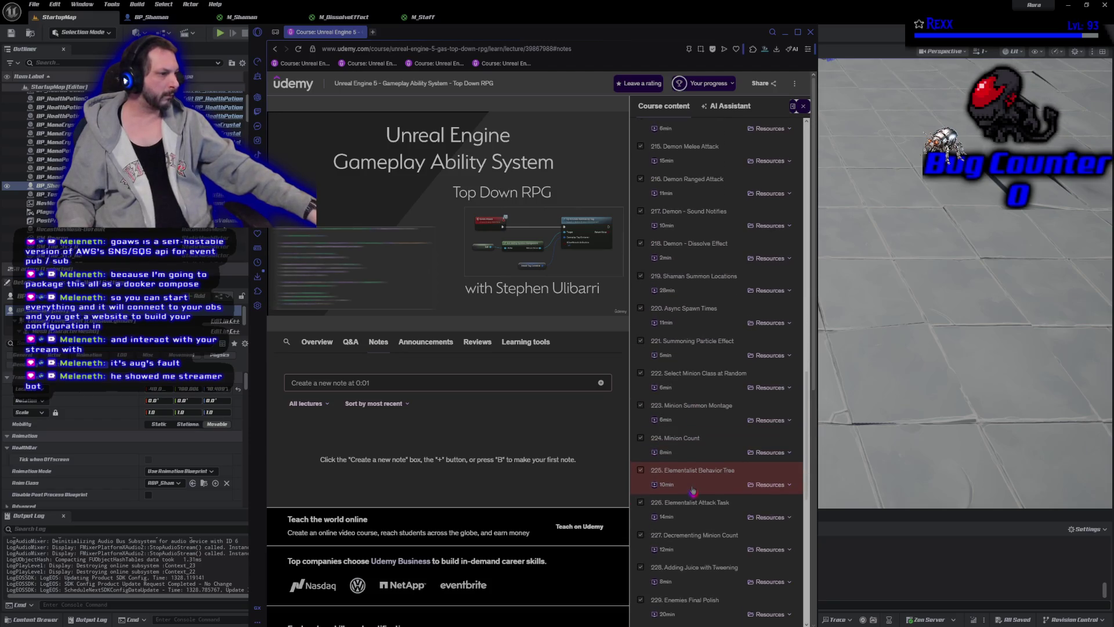
pyautogui.scroll(-2, 692, 487)
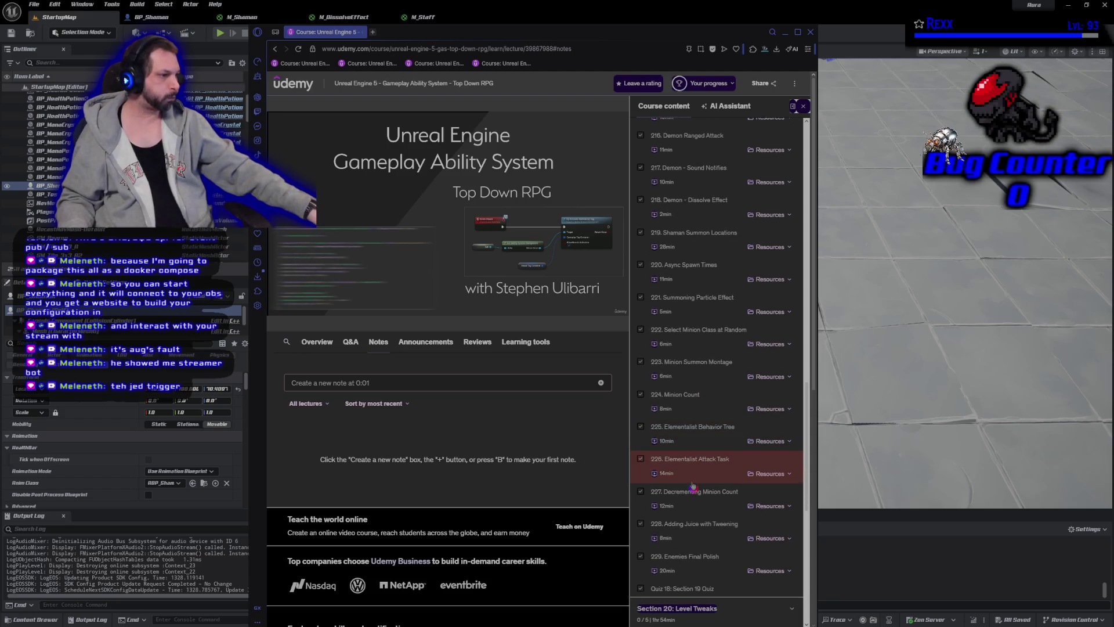
pyautogui.scroll(2, 693, 556)
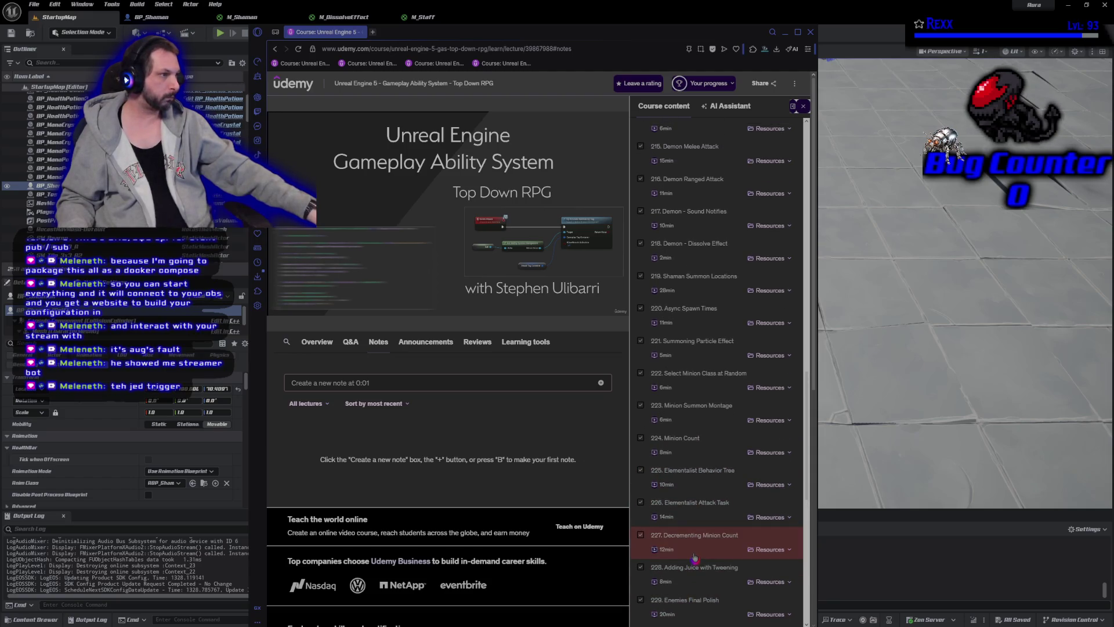
pyautogui.scroll(18, 694, 555)
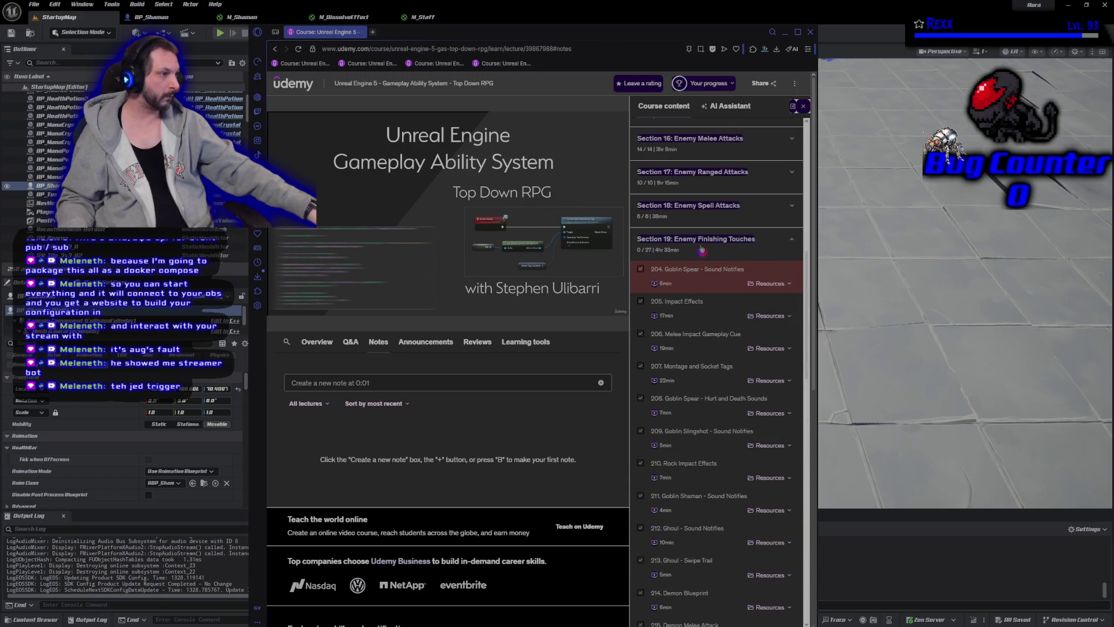
pyautogui.hotkey('alt', 'Tab')
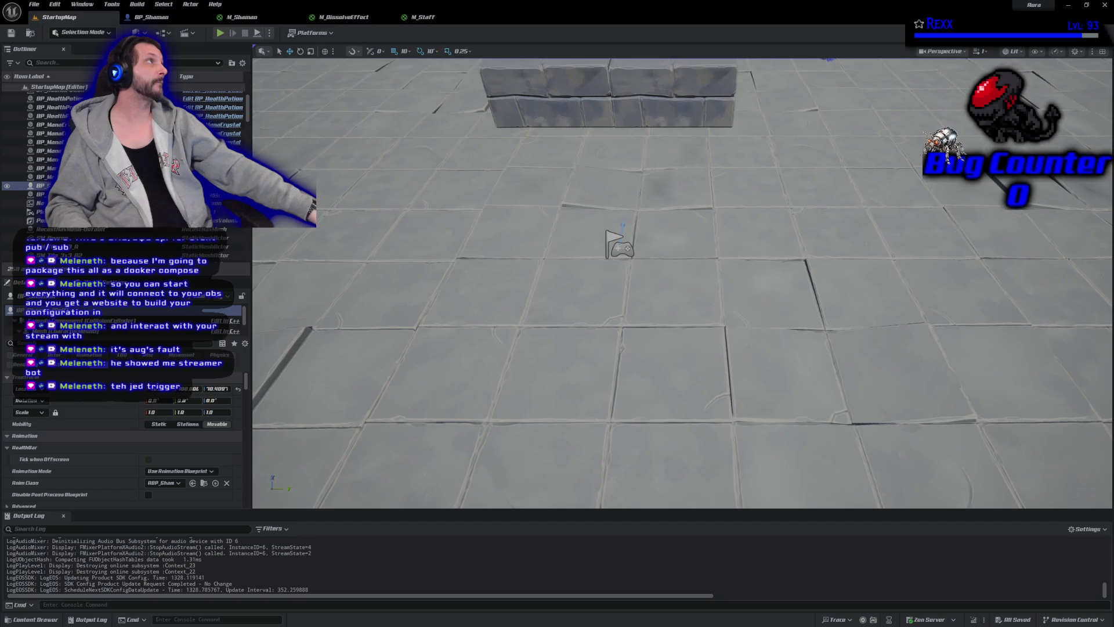
pyautogui.hotkey('alt', 'Tab')
# Scroll the Udemy course content through Section 19's enemy lectures and enlarge the browser window
pyautogui.moveTo(382, 96); pyautogui.dragTo(373, 74)
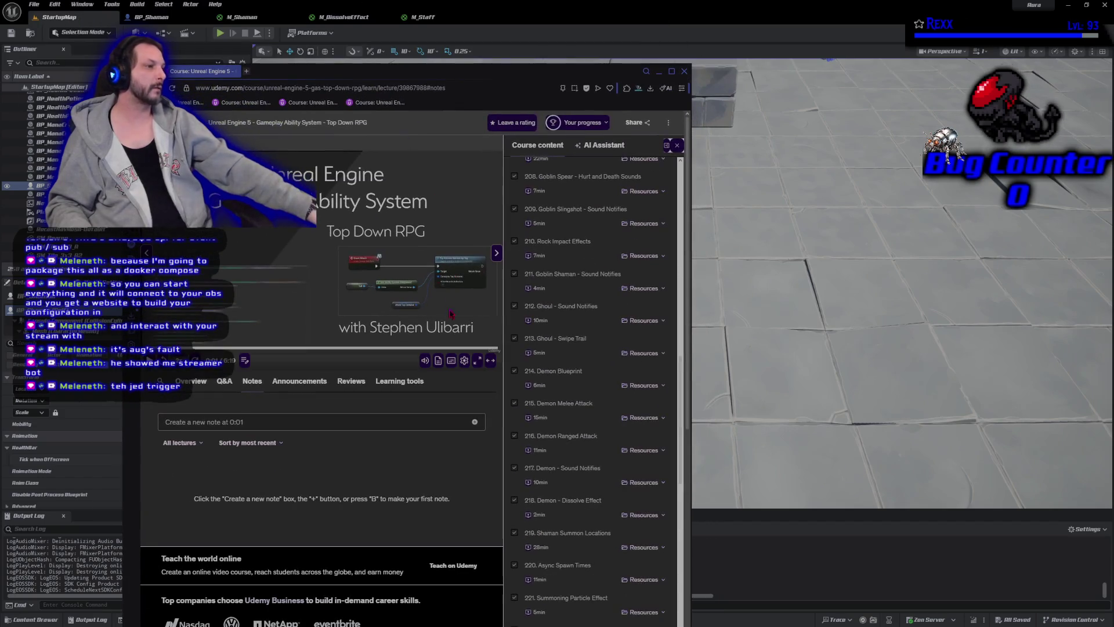
pyautogui.scroll(-3, 588, 402)
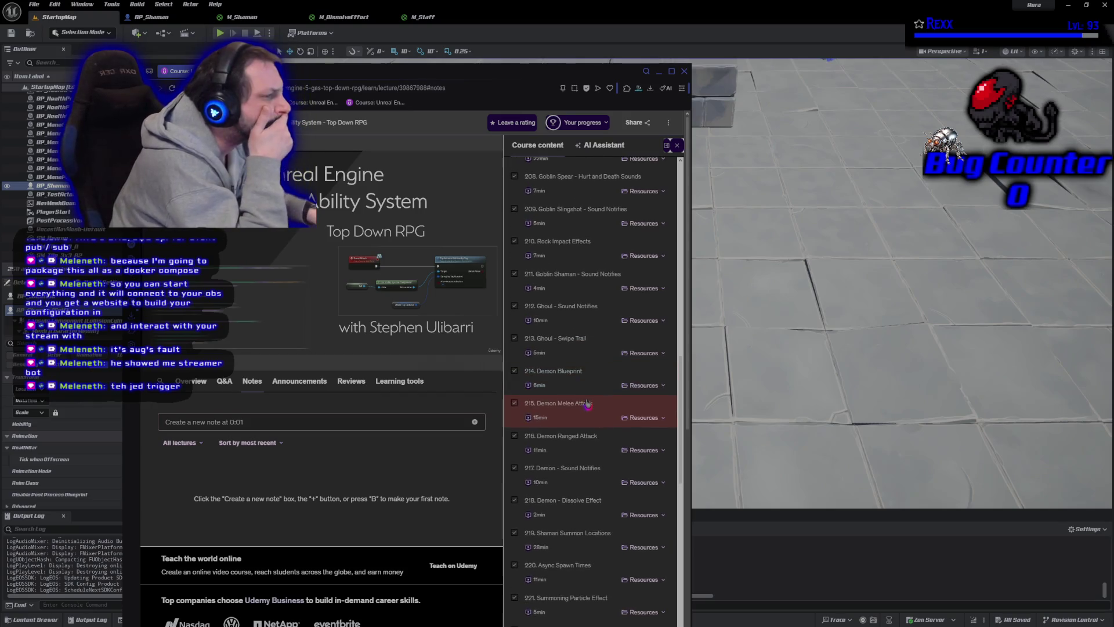
pyautogui.scroll(-1, 588, 403)
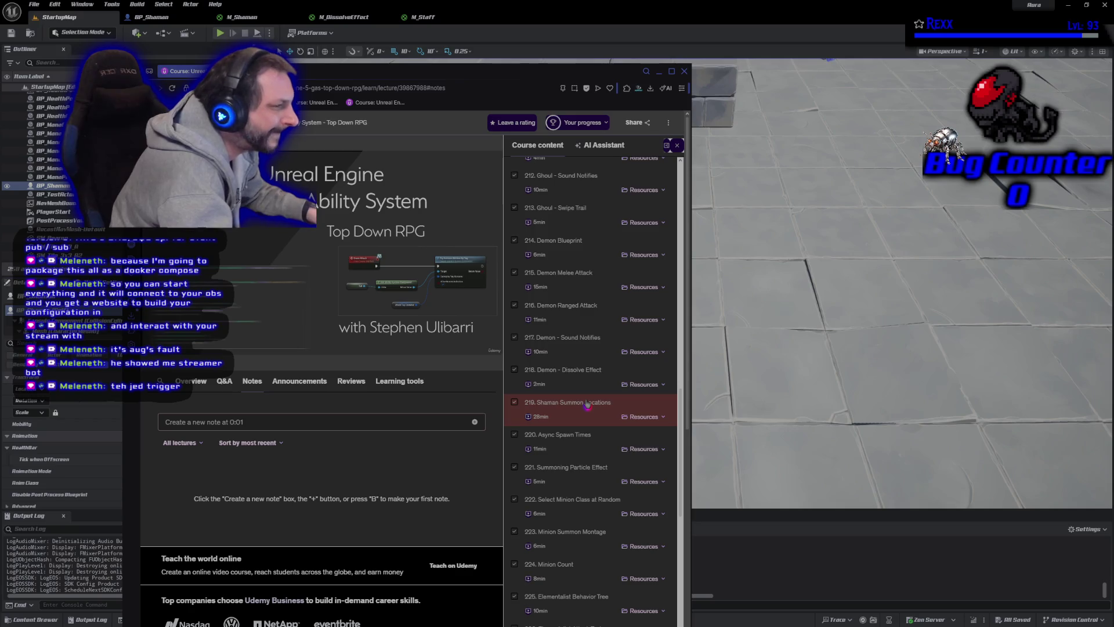
pyautogui.scroll(-3, 588, 403)
pyautogui.scroll(-1, 587, 403)
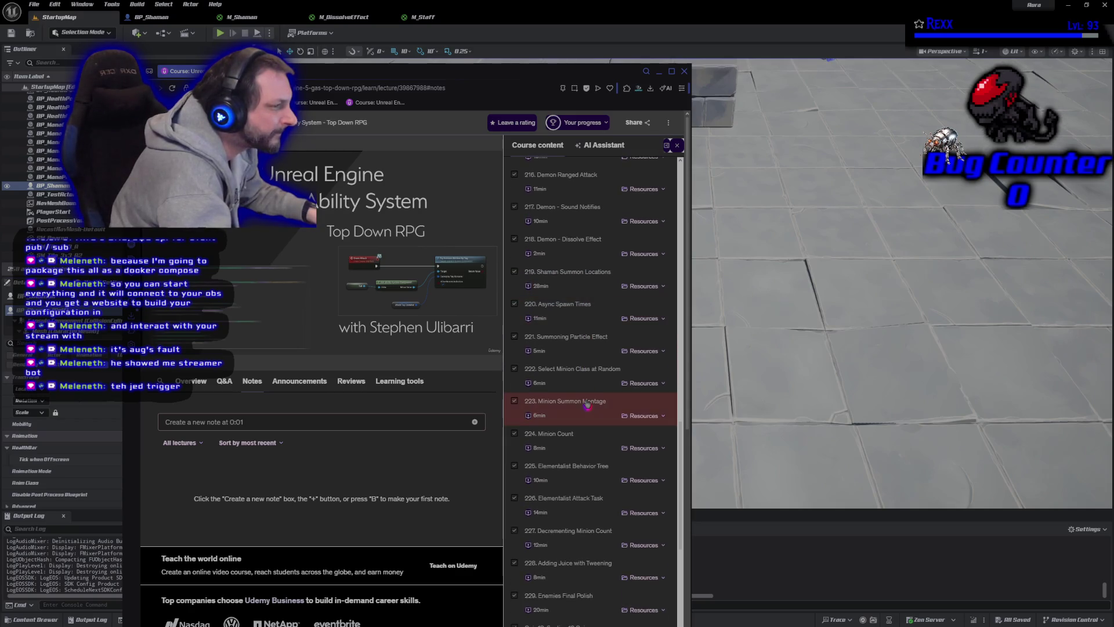
pyautogui.scroll(-1, 587, 403)
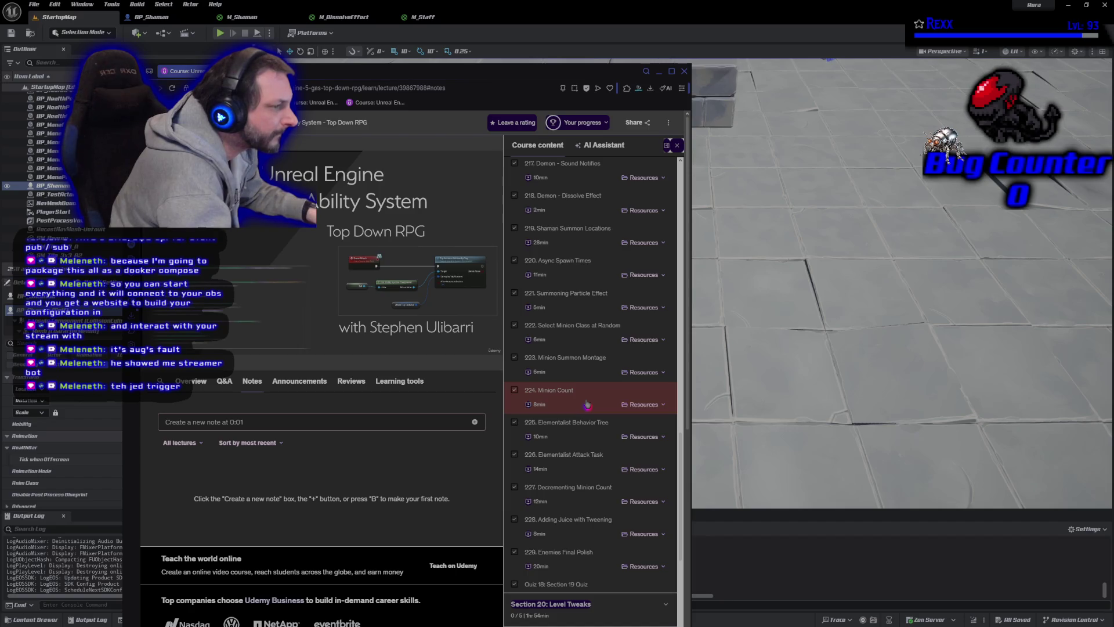
pyautogui.scroll(-2, 588, 403)
pyautogui.scroll(2, 587, 403)
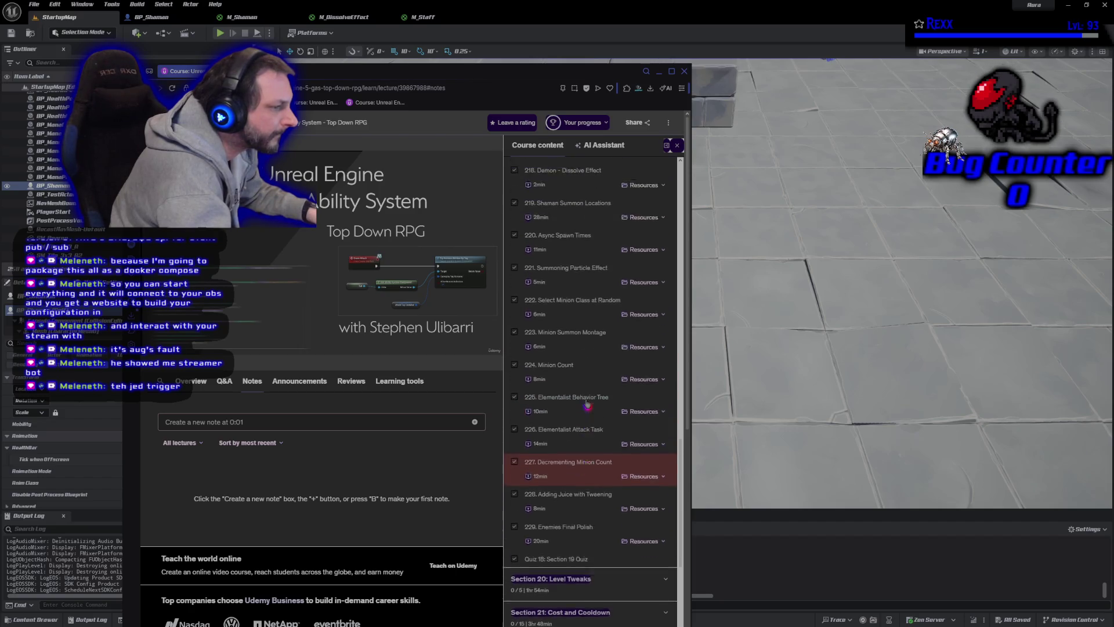
pyautogui.scroll(8, 587, 404)
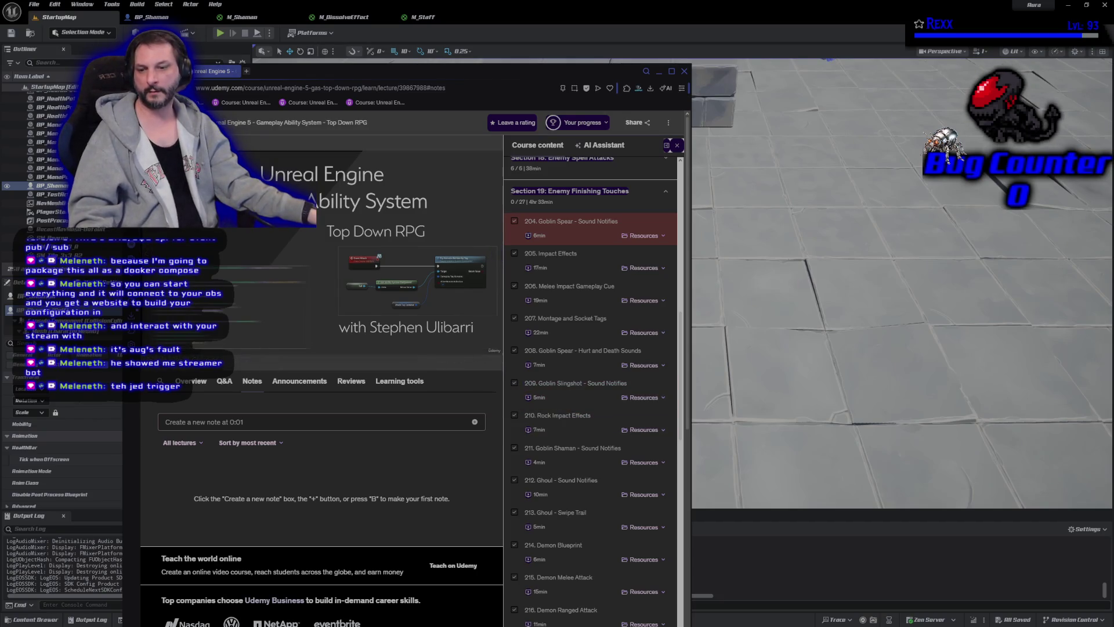
pyautogui.doubleClick(366, 77)
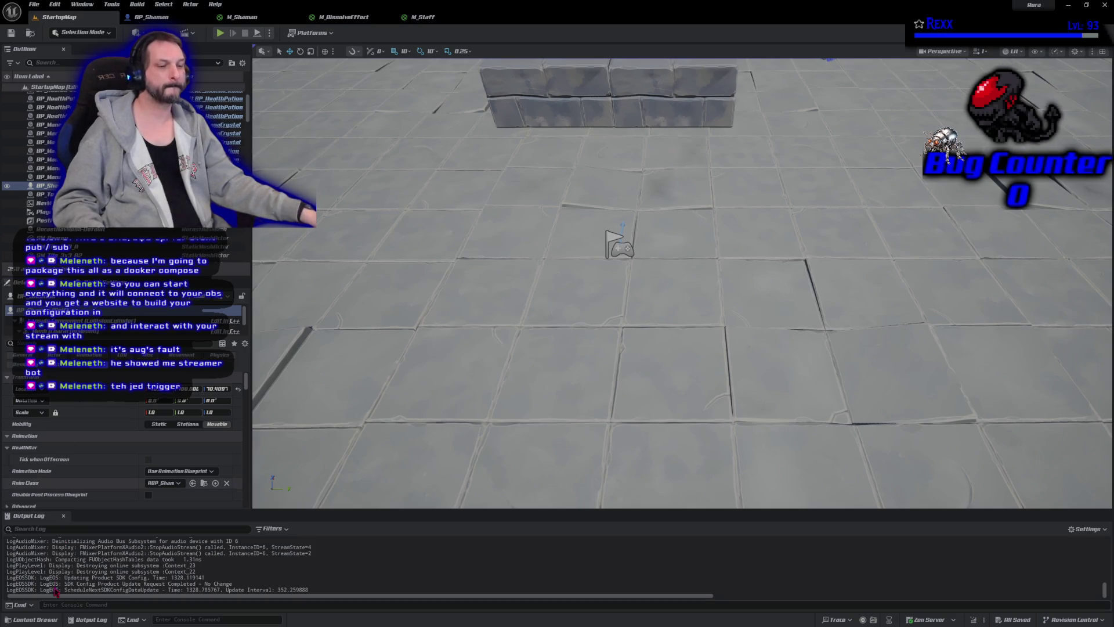
# Close the three open Shaman asset editor tabs
pyautogui.middleClick(165, 18)
pyautogui.middleClick(165, 18)
pyautogui.middleClick(165, 17)
pyautogui.middleClick(164, 17)
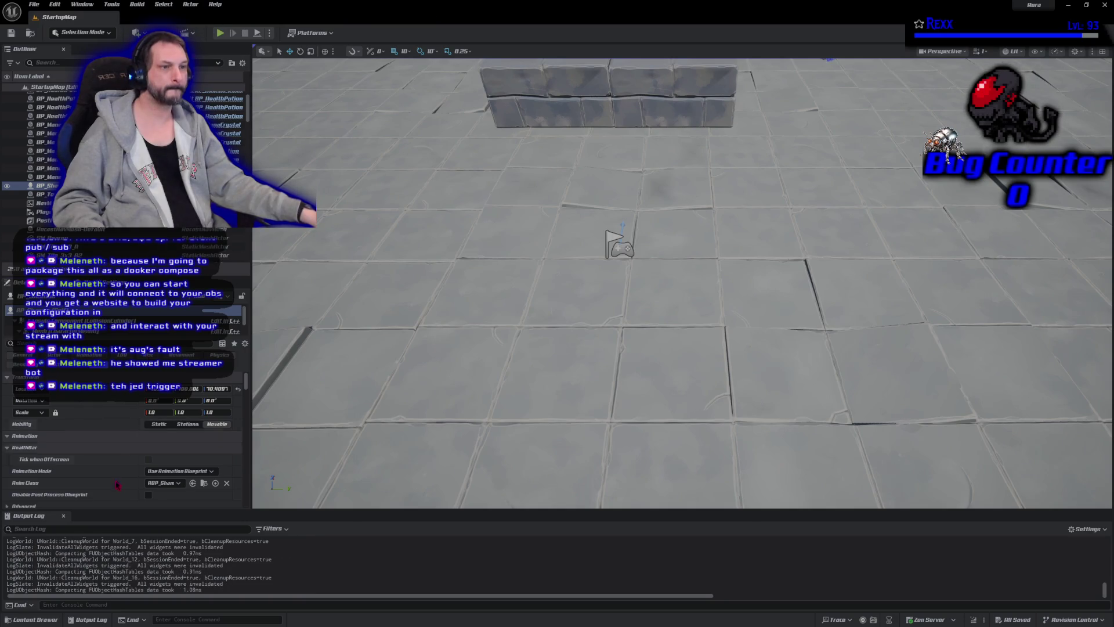
# Browse the Content Drawer to Assets/Characters/Goblin/Animations/Spear
pyautogui.click(33, 619)
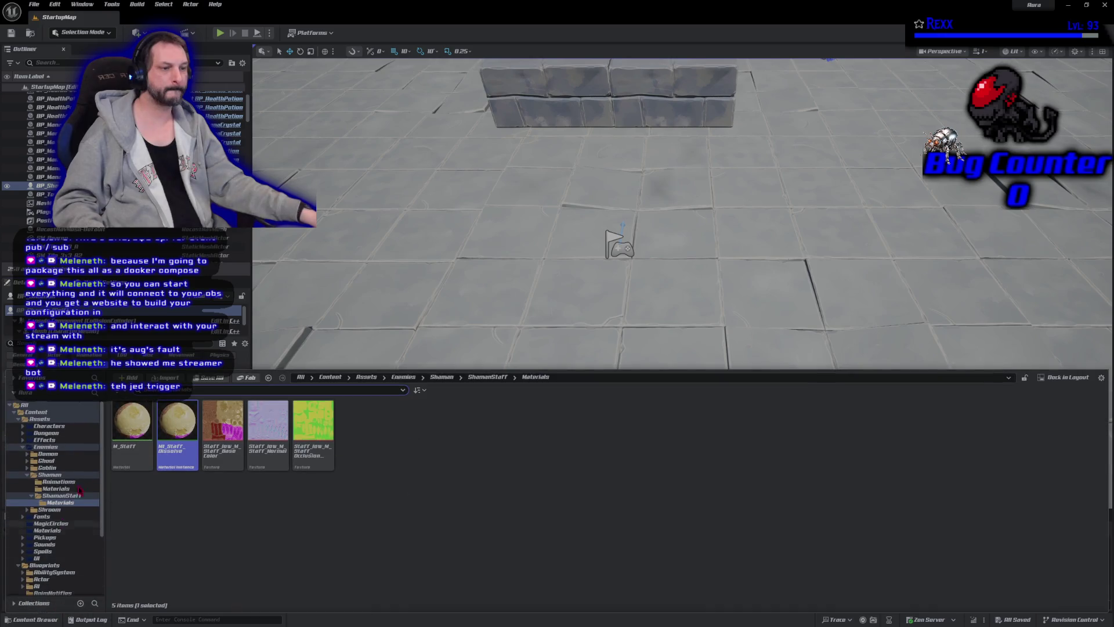
pyautogui.click(47, 419)
pyautogui.click(49, 426)
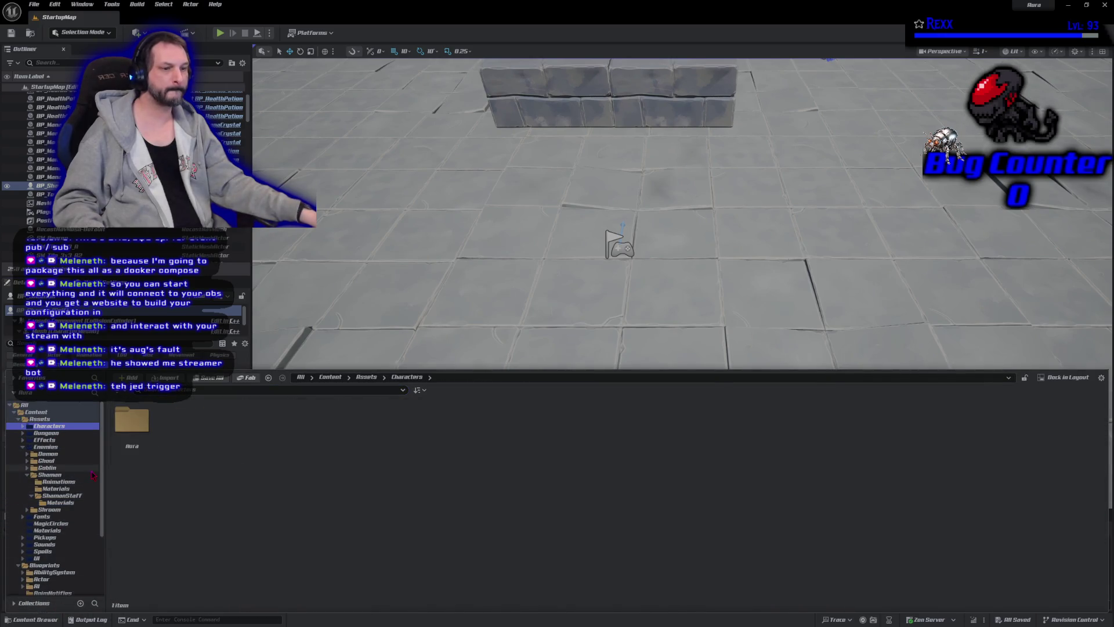
pyautogui.click(48, 467)
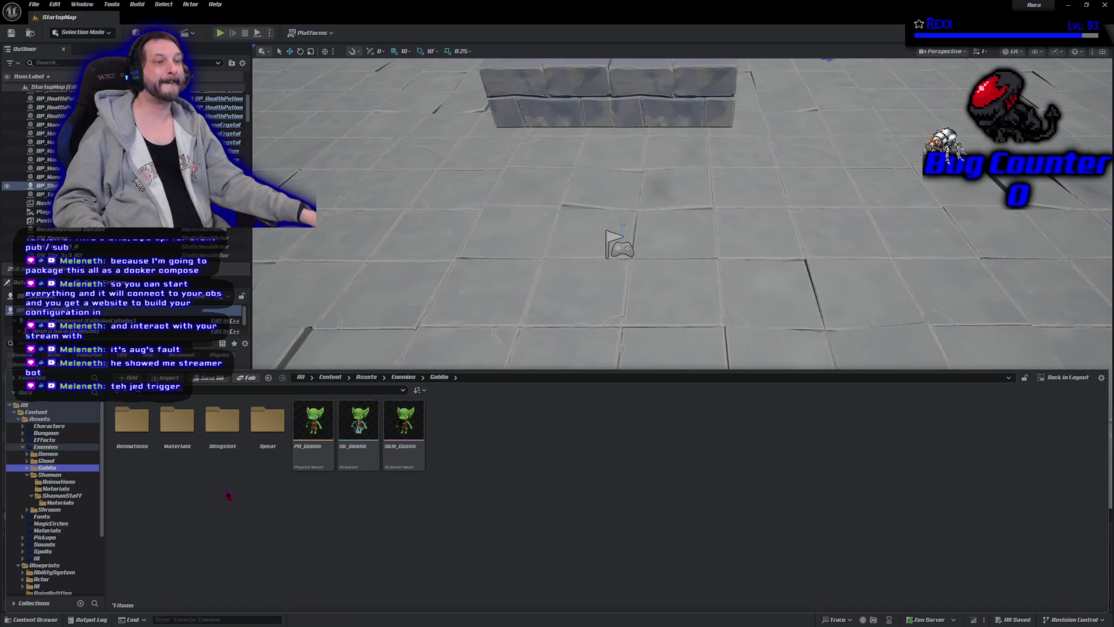
pyautogui.doubleClick(167, 440)
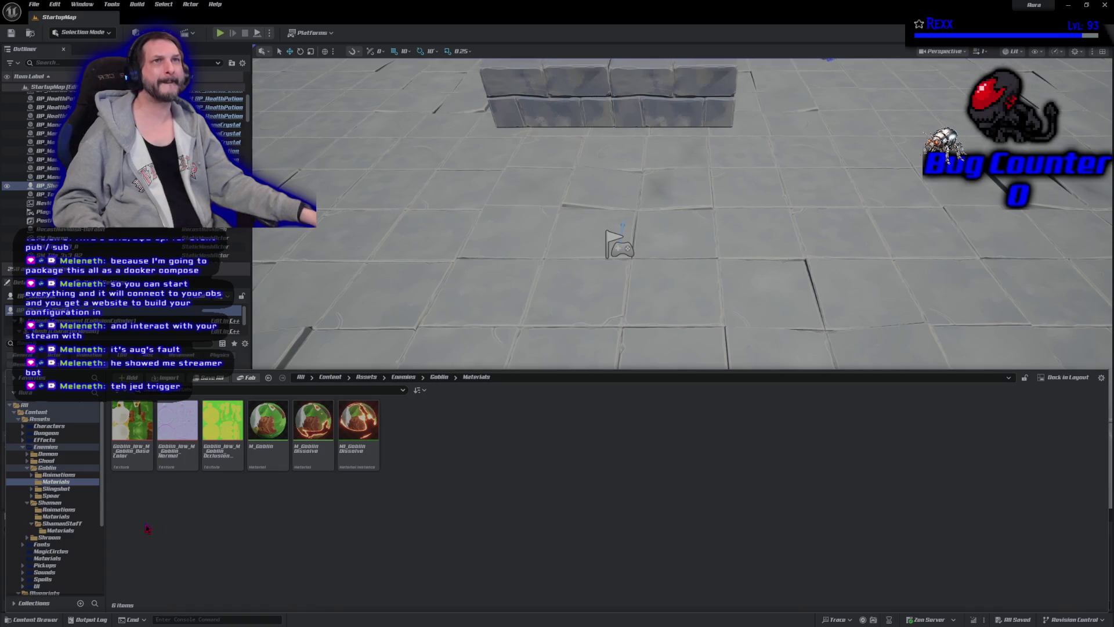
pyautogui.hotkey('alt', 'Left')
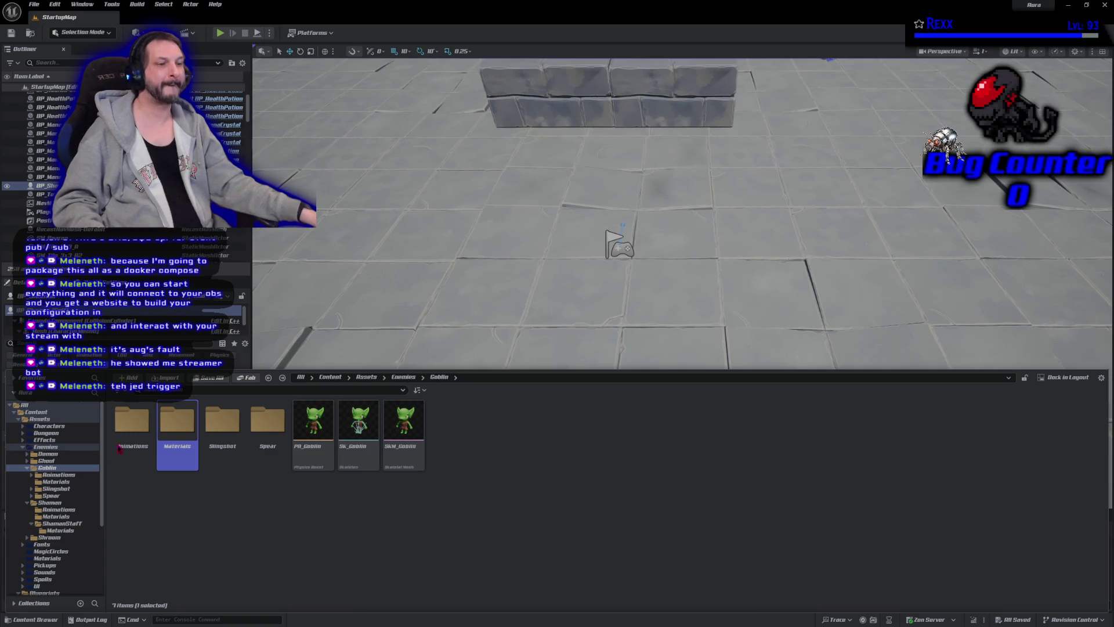
pyautogui.doubleClick(132, 420)
pyautogui.doubleClick(189, 429)
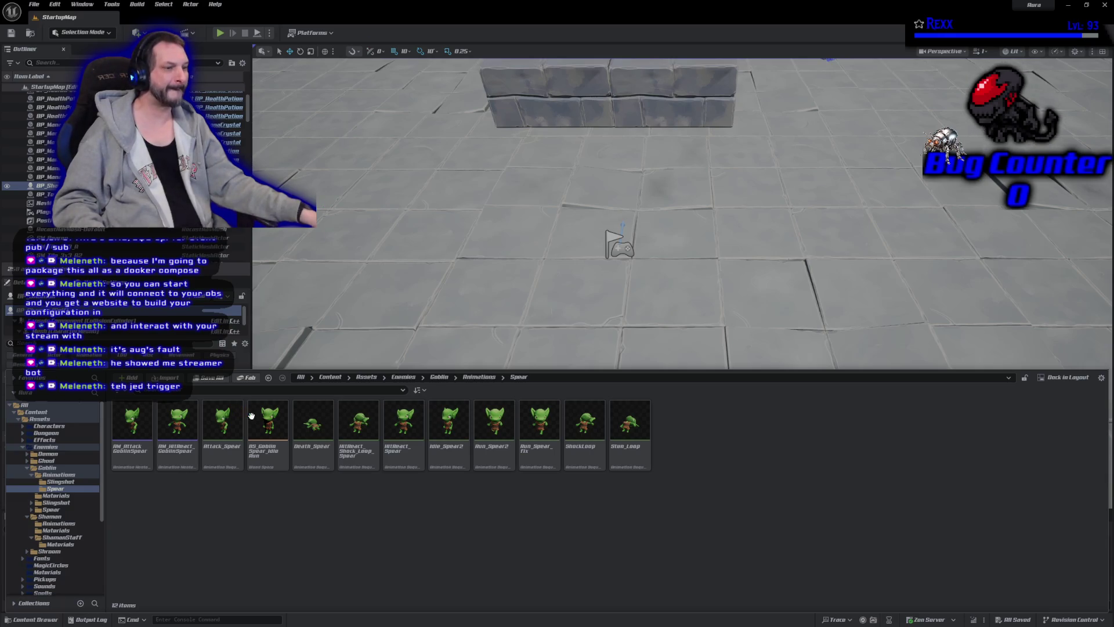
# Glance at BS_GoblinSpear_IdleRun, then open the Run_Spear_Fix animation
pyautogui.doubleClick(268, 447)
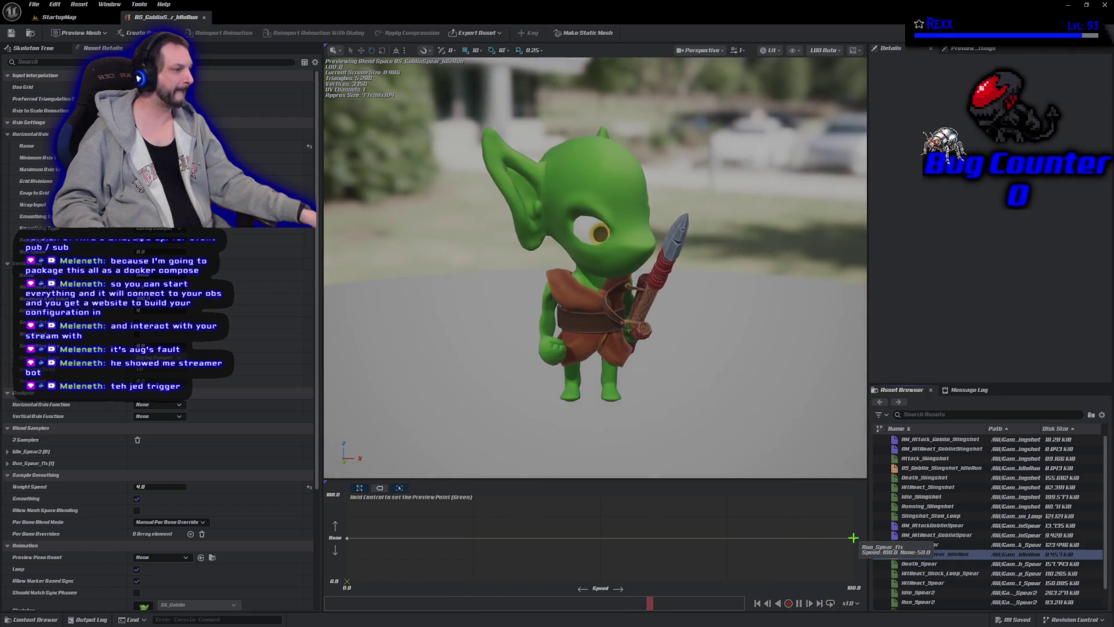
pyautogui.click(204, 18)
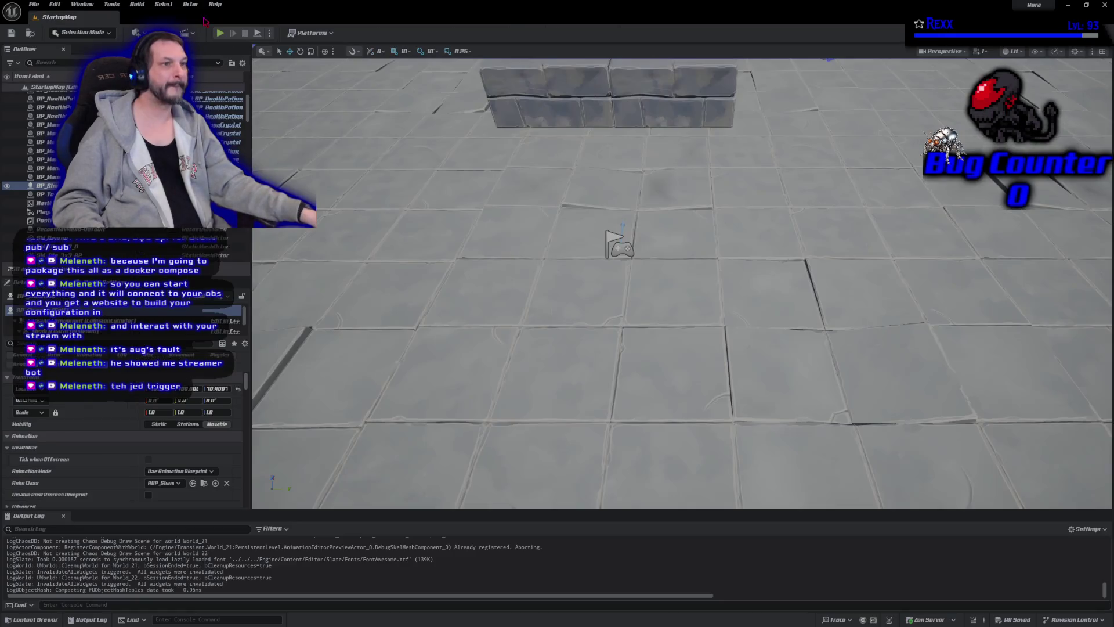
pyautogui.click(31, 619)
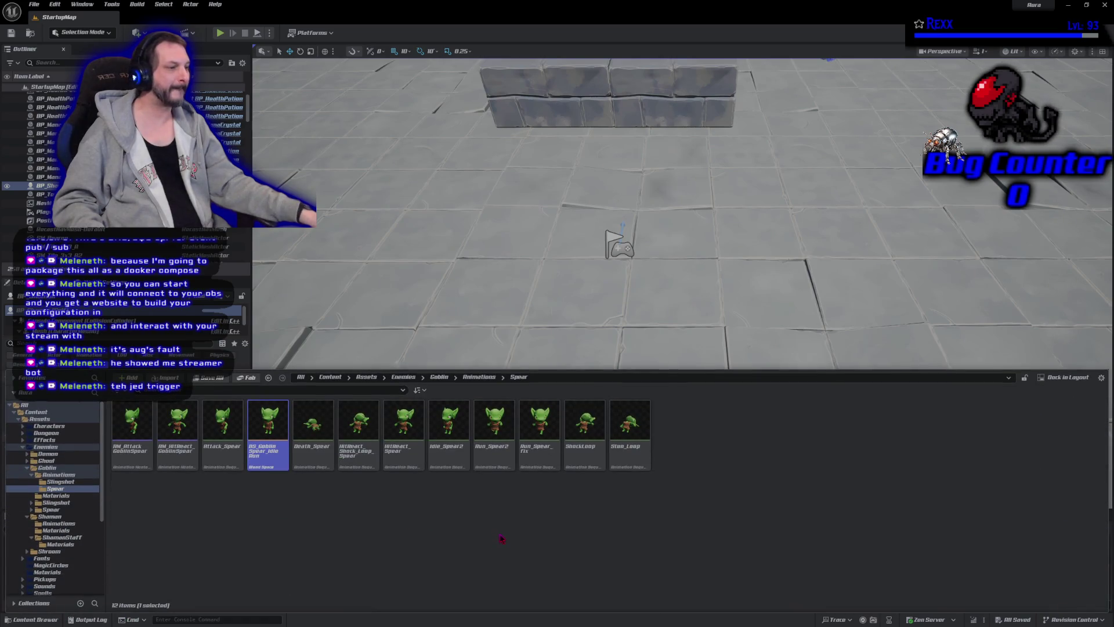
pyautogui.click(535, 459)
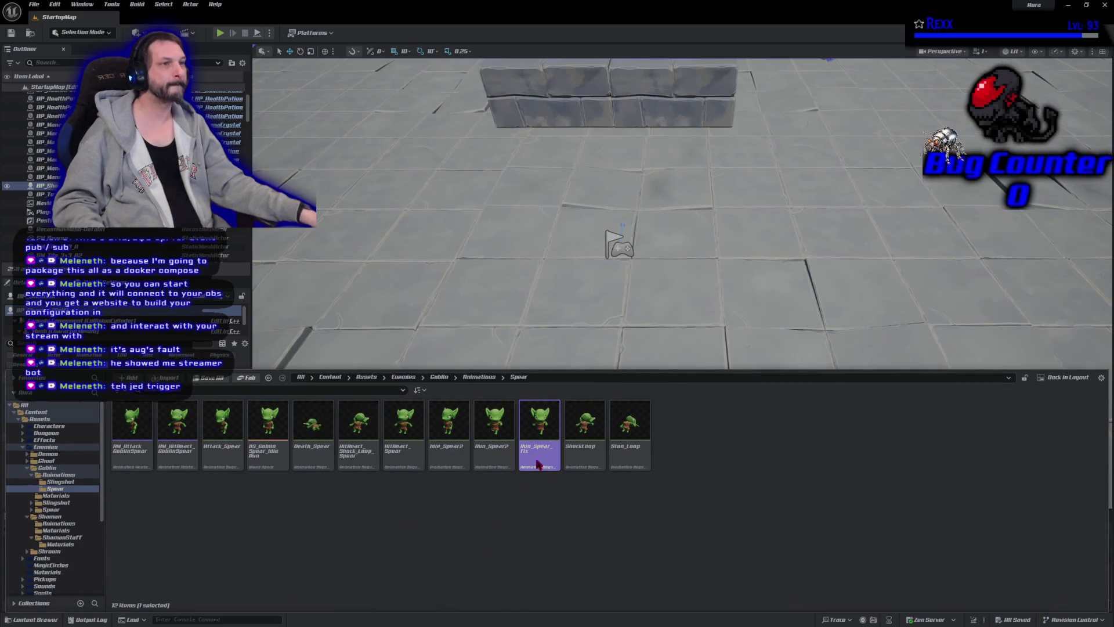
pyautogui.doubleClick(537, 462)
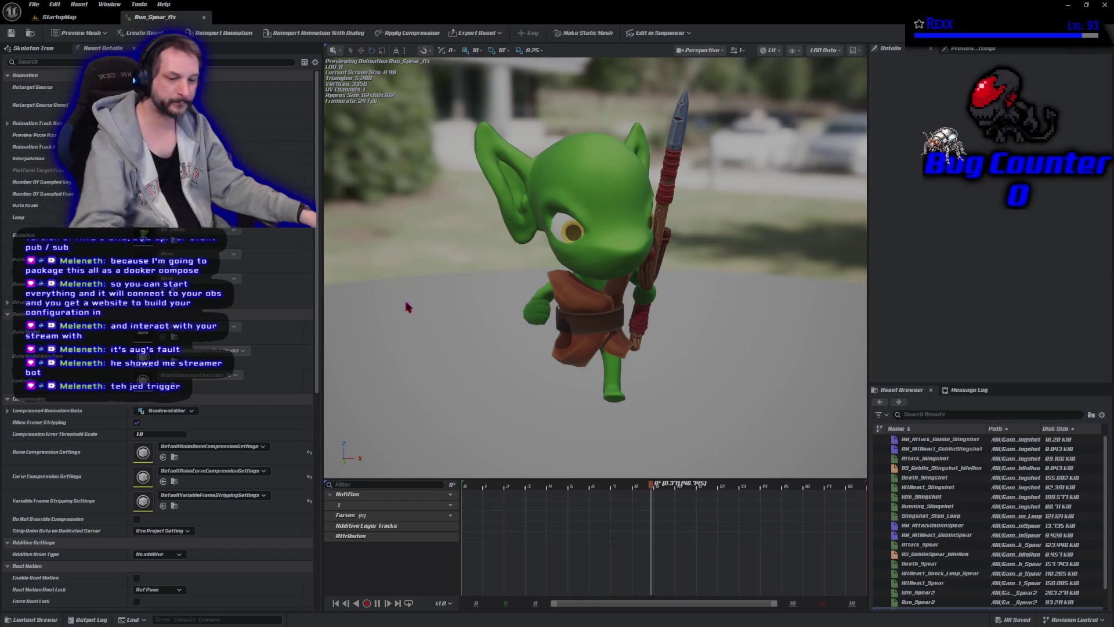
# Turn on Show Floor in Preview Scene Settings and frame a side view of the goblin
pyautogui.press('f')
pyautogui.scroll(-5, 756, 196)
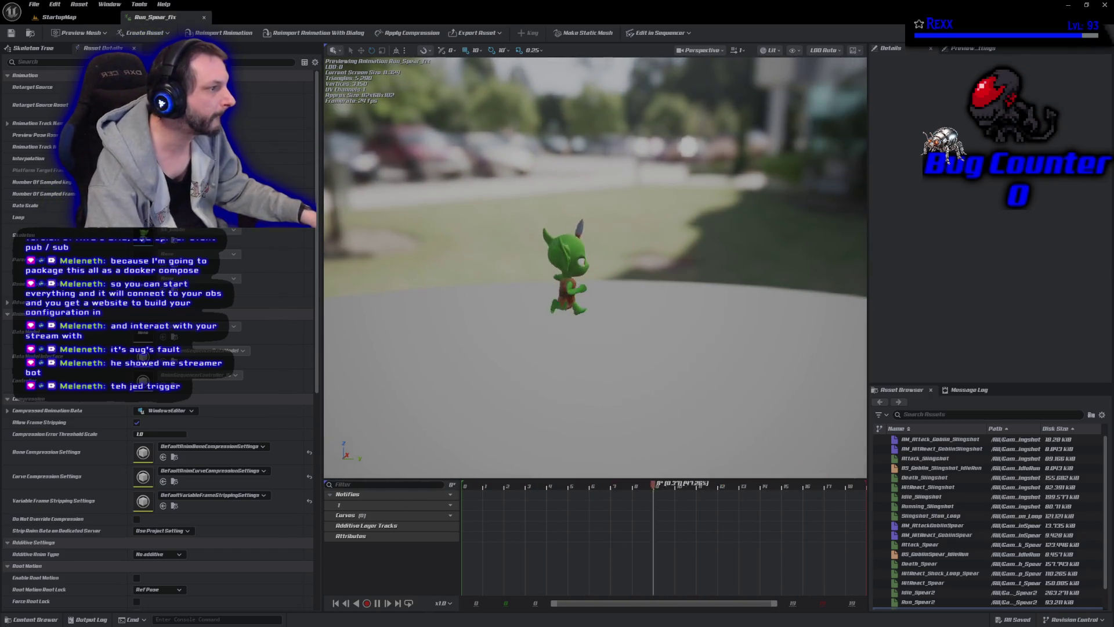
pyautogui.click(973, 49)
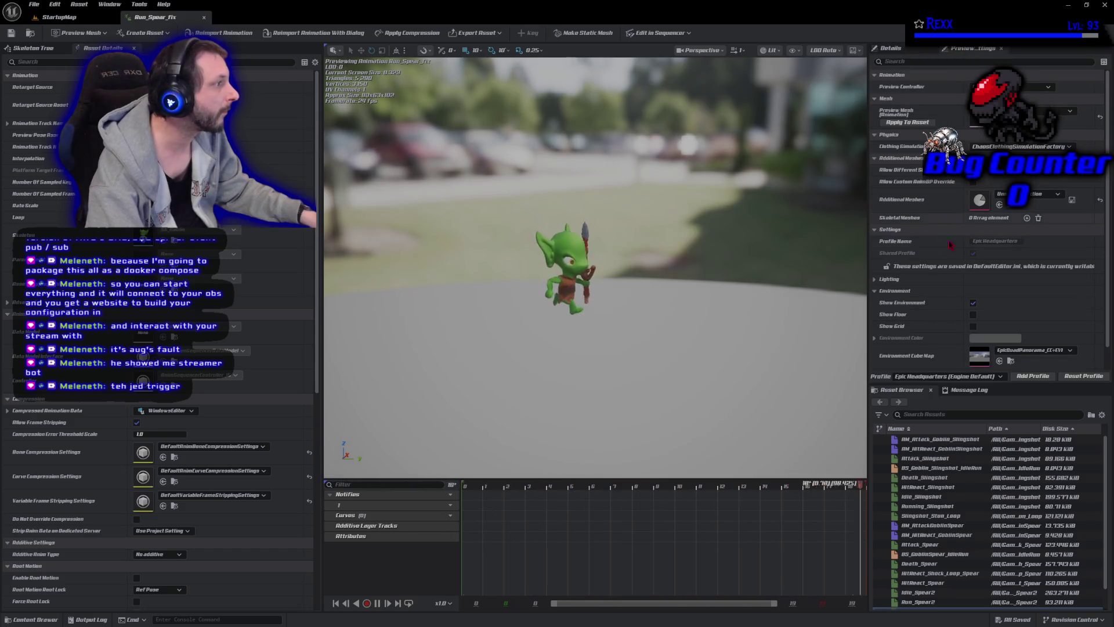
pyautogui.click(973, 314)
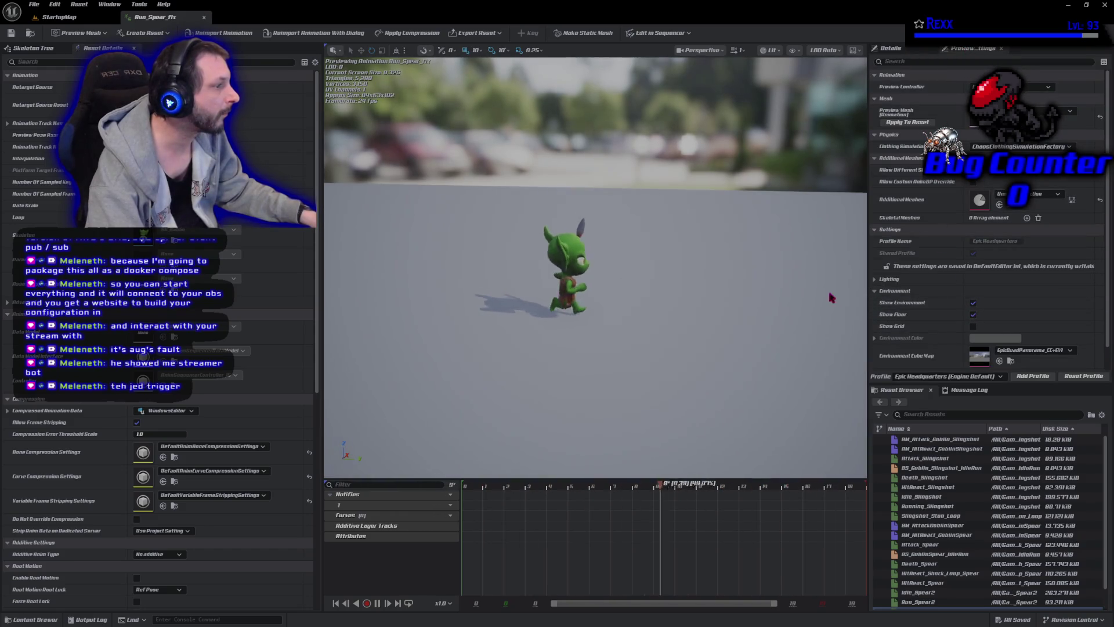
pyautogui.moveTo(726, 309); pyautogui.dragTo(711, 284)
pyautogui.scroll(5, 595, 267)
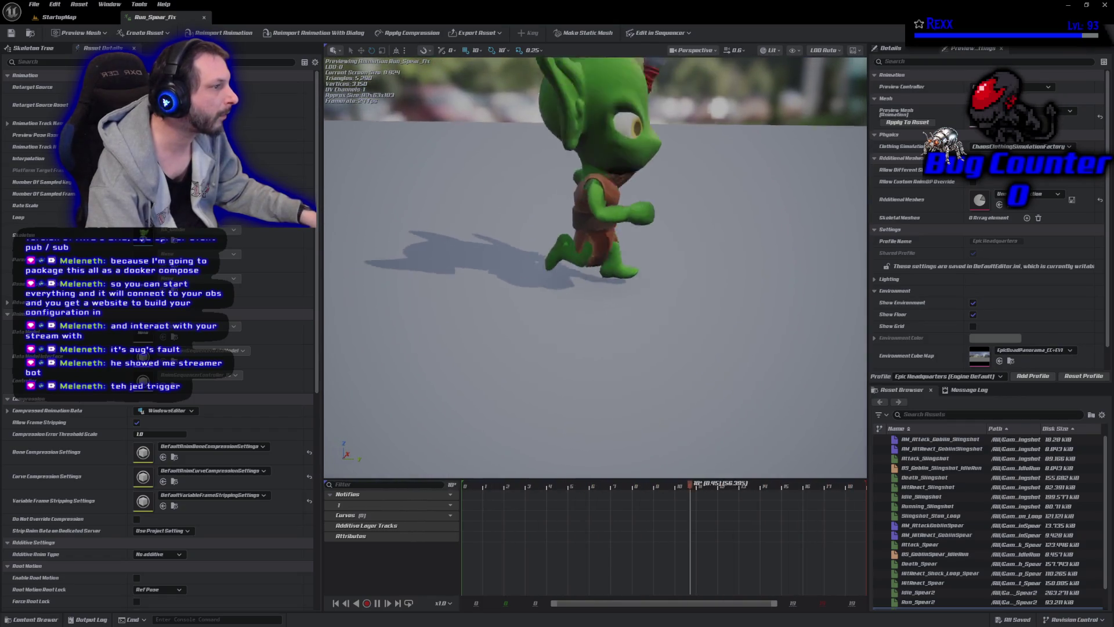
pyautogui.scroll(-5, 595, 267)
pyautogui.moveTo(595, 267)
pyautogui.mouseDown()
pyautogui.moveTo(641, 405)
pyautogui.moveTo(522, 464)
pyautogui.mouseUp()
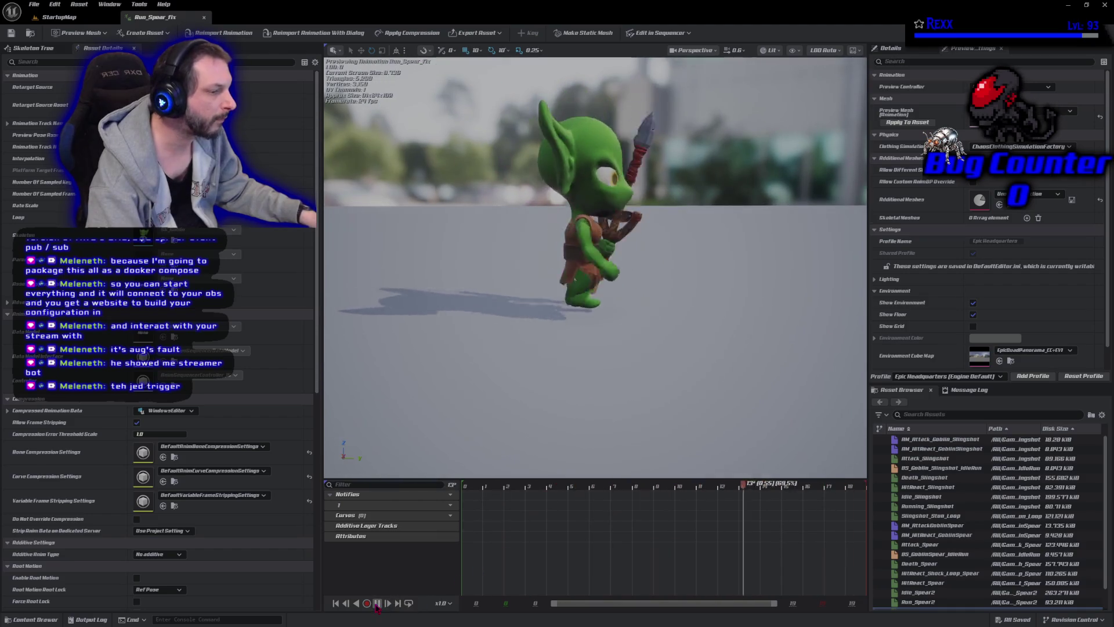
# Pause the run at frame 0 and add a notify track named Sound
pyautogui.click(377, 603)
pyautogui.click(335, 603)
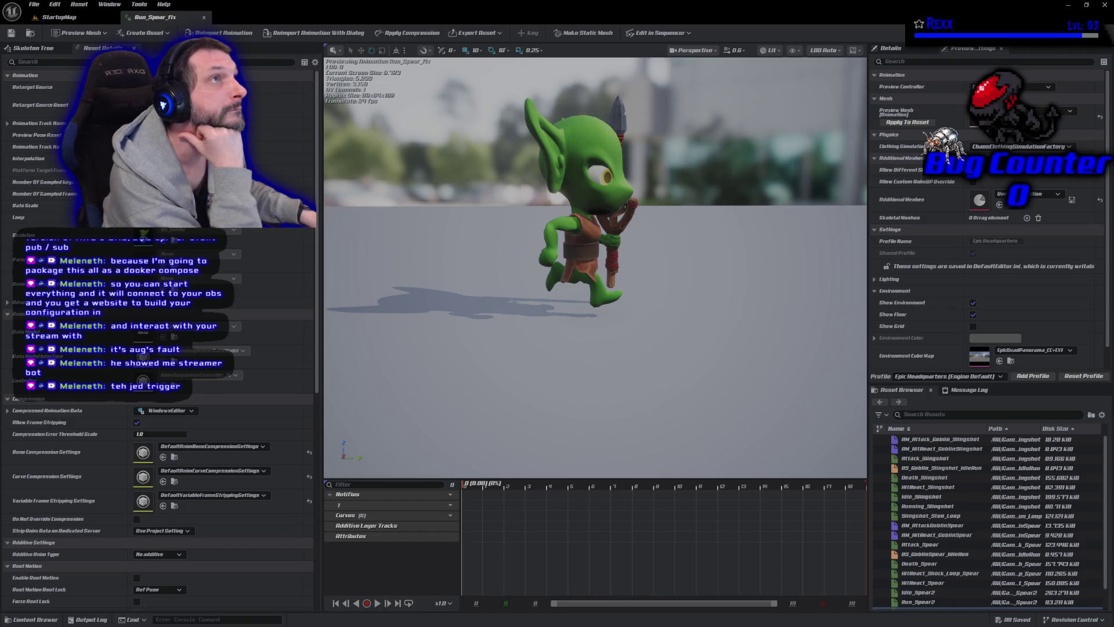
pyautogui.moveTo(474, 485)
pyautogui.mouseDown()
pyautogui.moveTo(525, 484)
pyautogui.moveTo(466, 479)
pyautogui.moveTo(486, 482)
pyautogui.mouseUp()
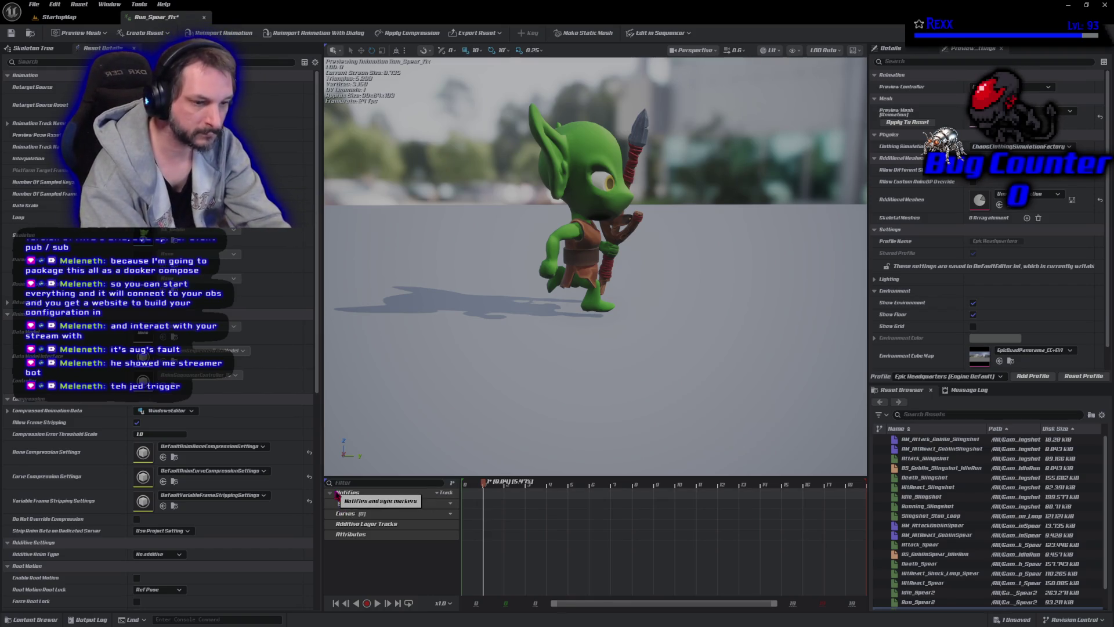
pyautogui.click(486, 509)
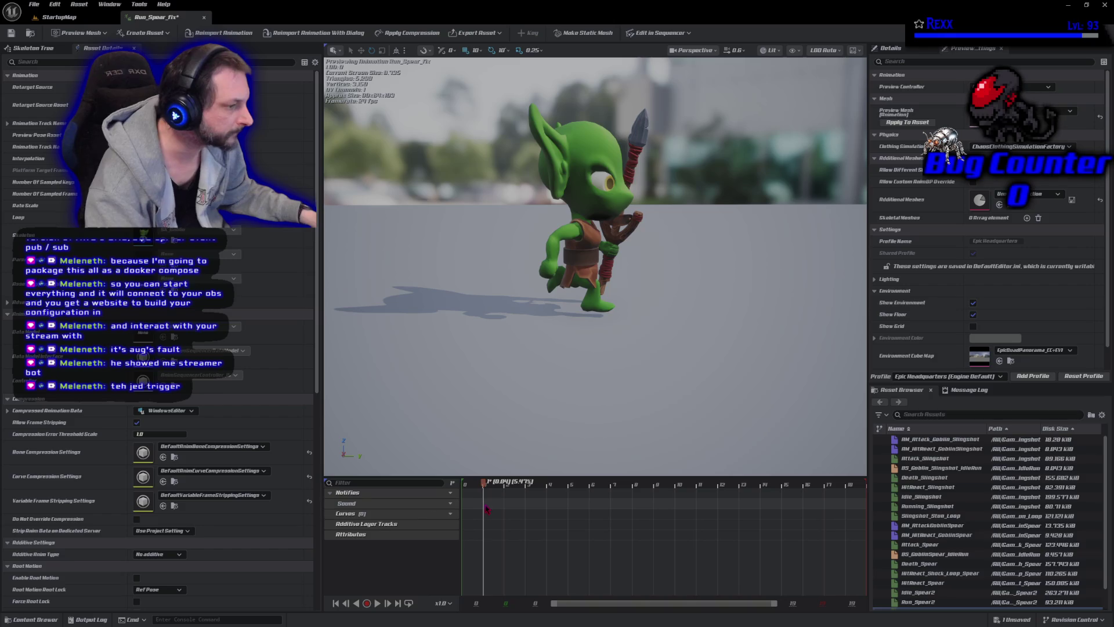
# Add a Play Sound notify at frame 0 on the Sound track playing sfx_Footsteps
pyautogui.rightClick(486, 508)
pyautogui.moveTo(511, 522)
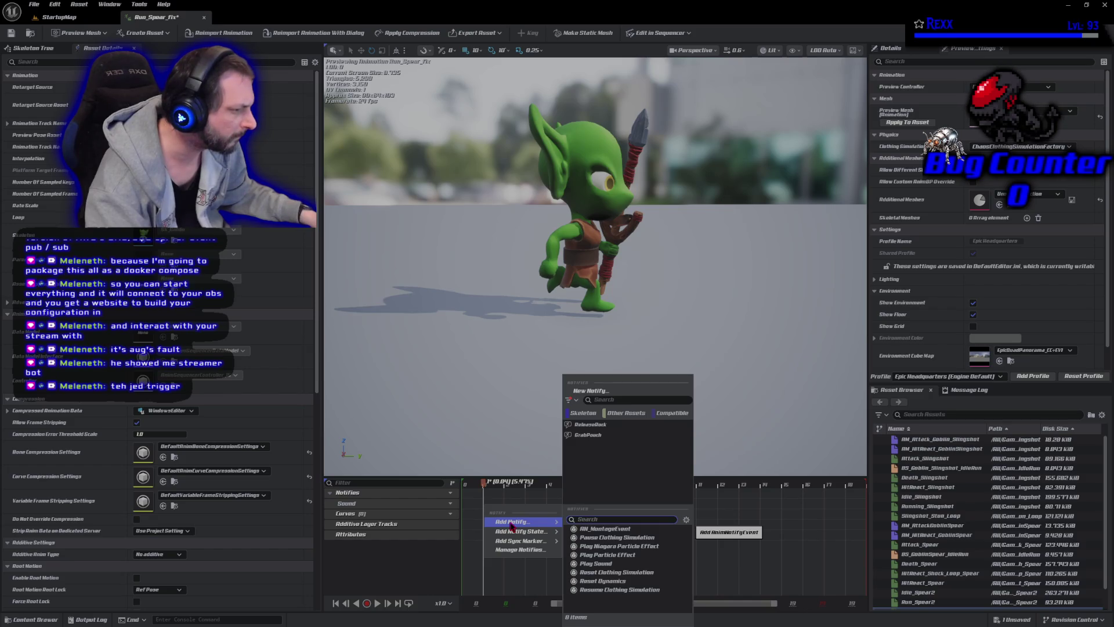
pyautogui.click(598, 563)
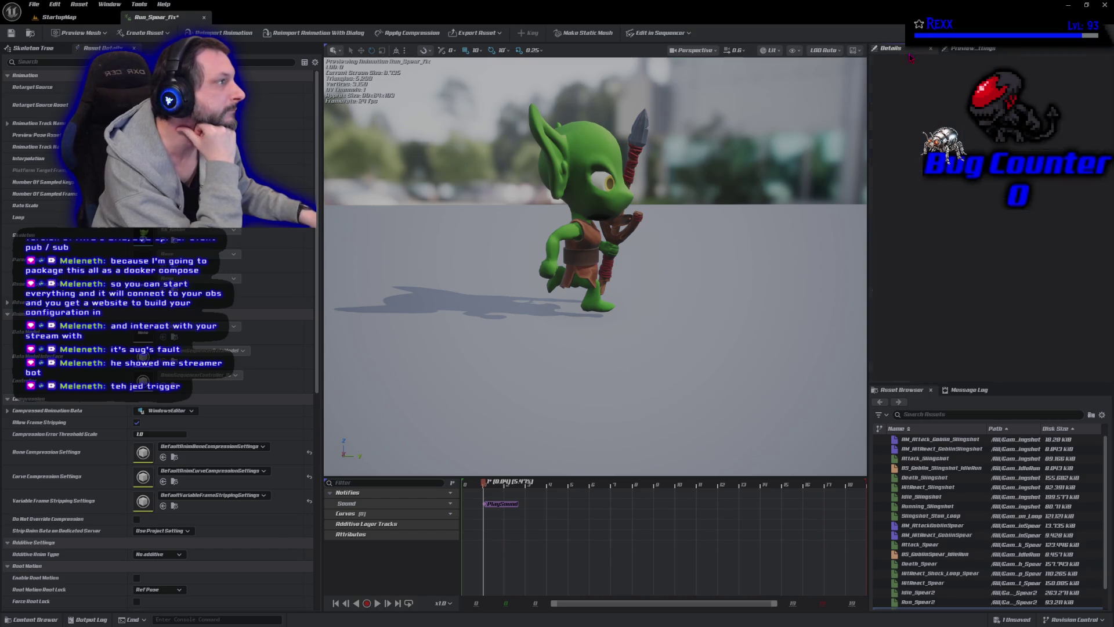
pyautogui.click(503, 503)
pyautogui.click(1024, 104)
pyautogui.write('s')
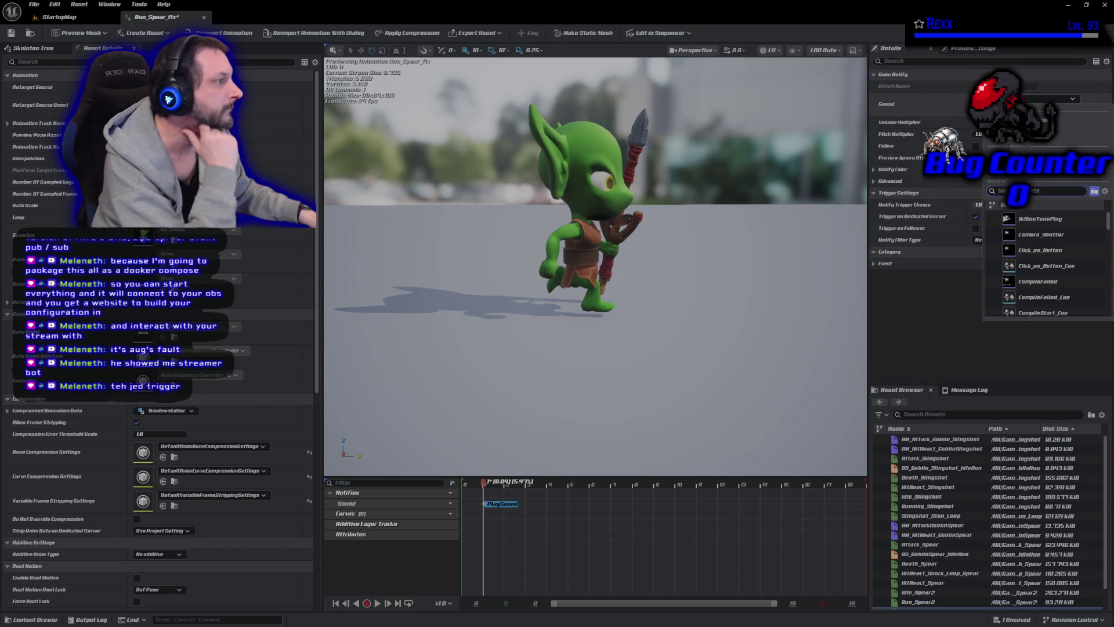
pyautogui.write('fx')
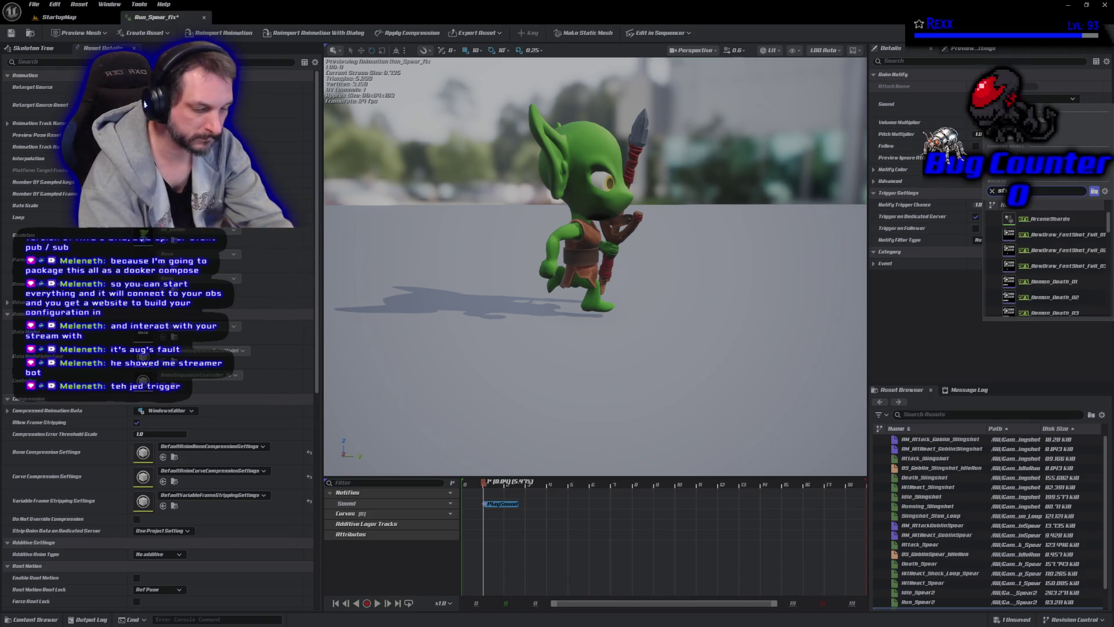
pyautogui.write('_f')
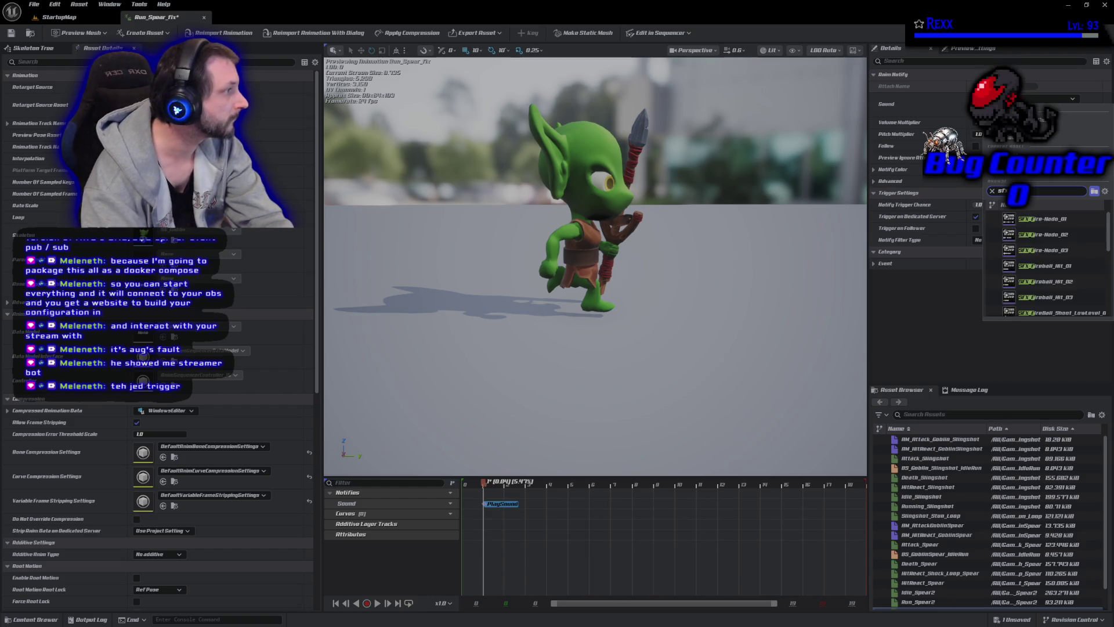
pyautogui.write('ootste')
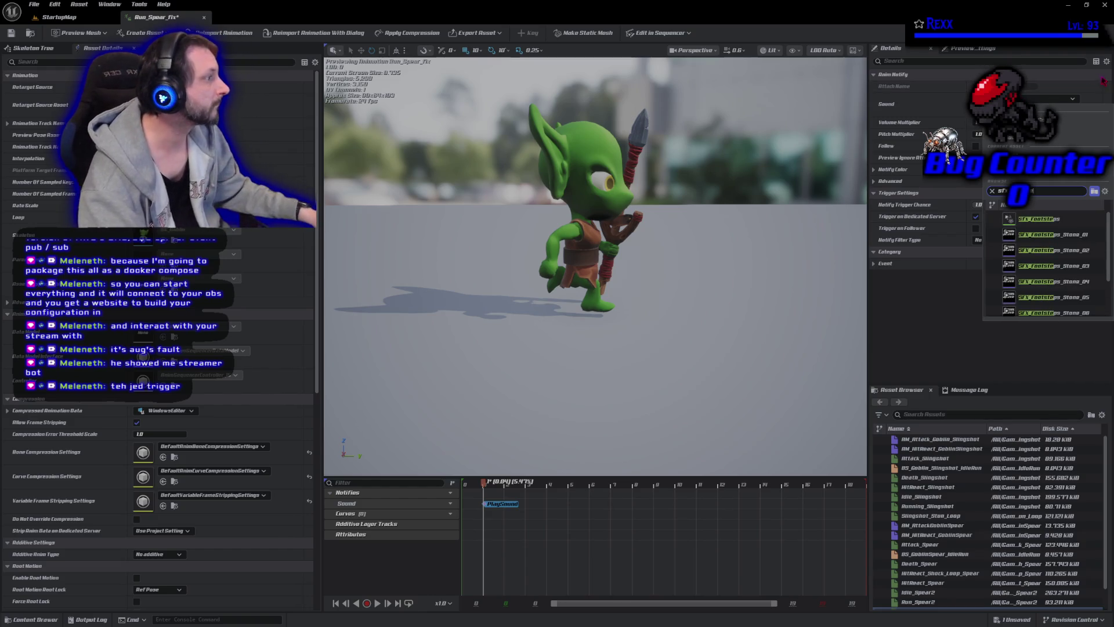
pyautogui.click(1084, 220)
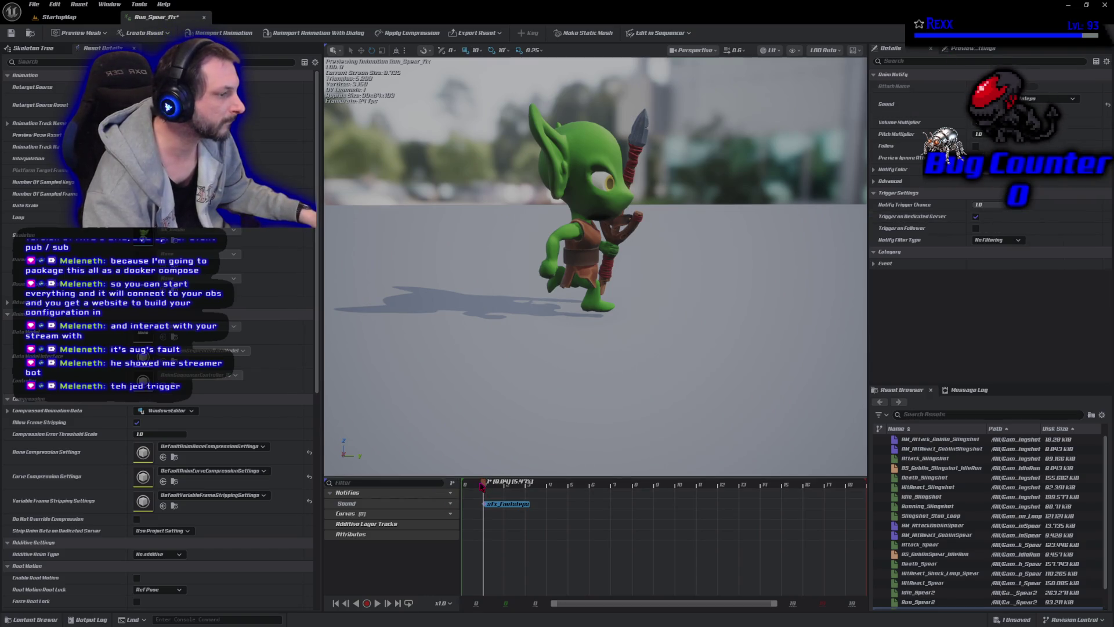
# Paste a second footsteps notify at about frame 9, preview the run, and save
pyautogui.moveTo(487, 488); pyautogui.dragTo(681, 512)
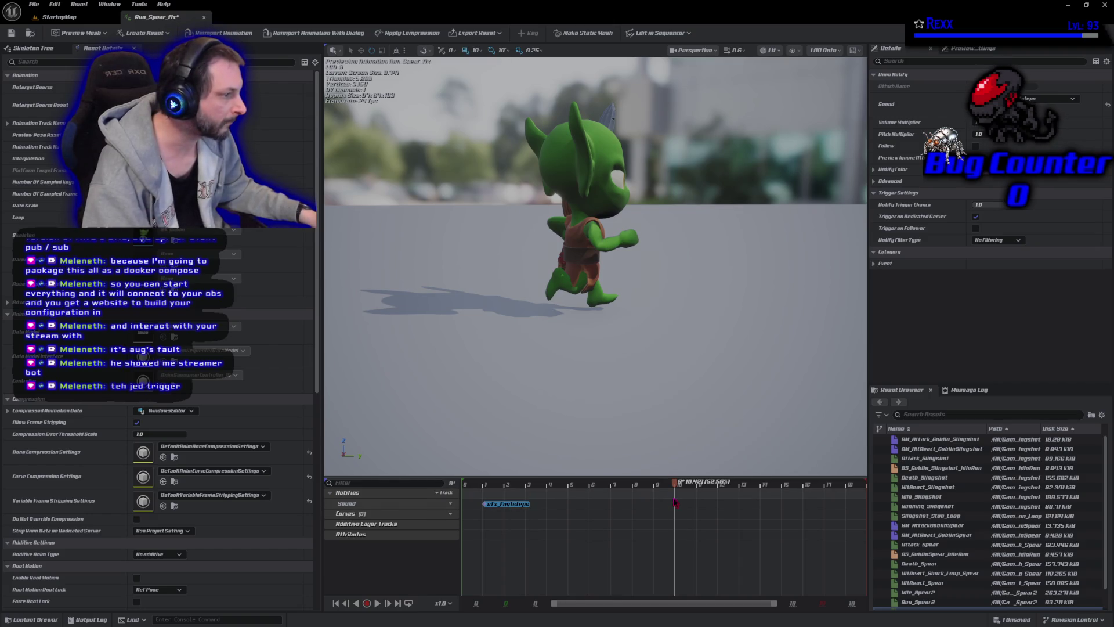
pyautogui.hotkey('ctrl', 'v')
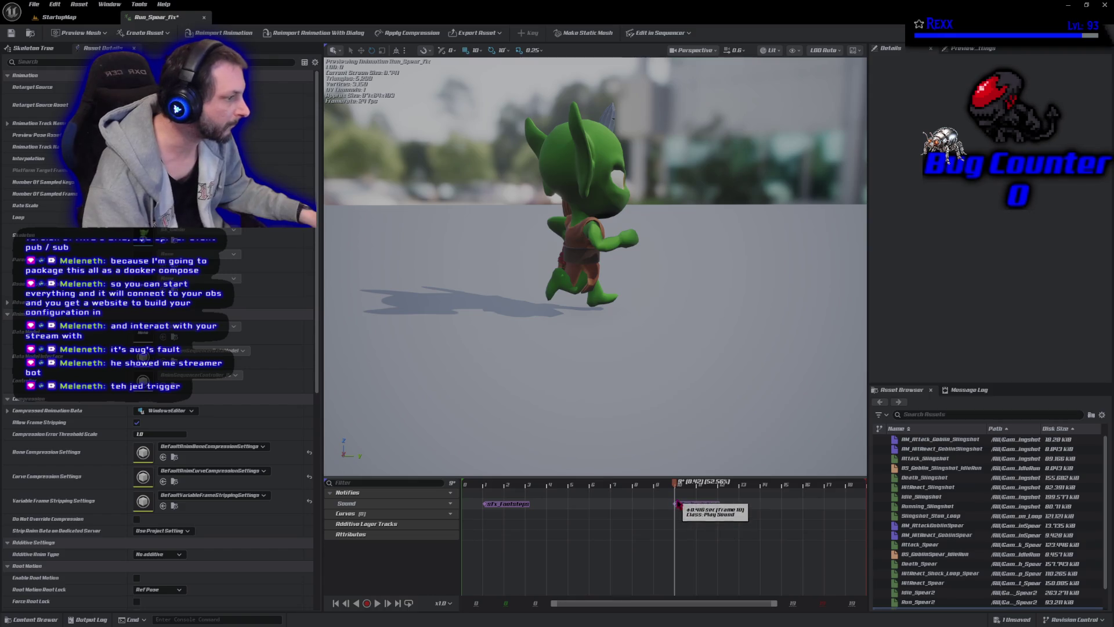
pyautogui.press('space')
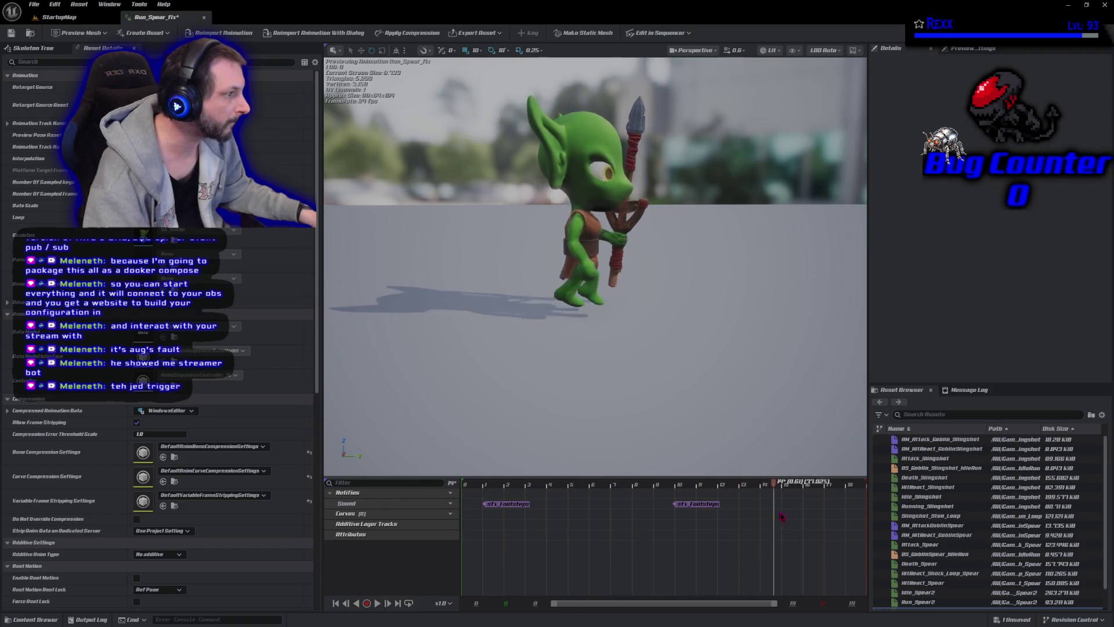
pyautogui.hotkey('ctrl', 's')
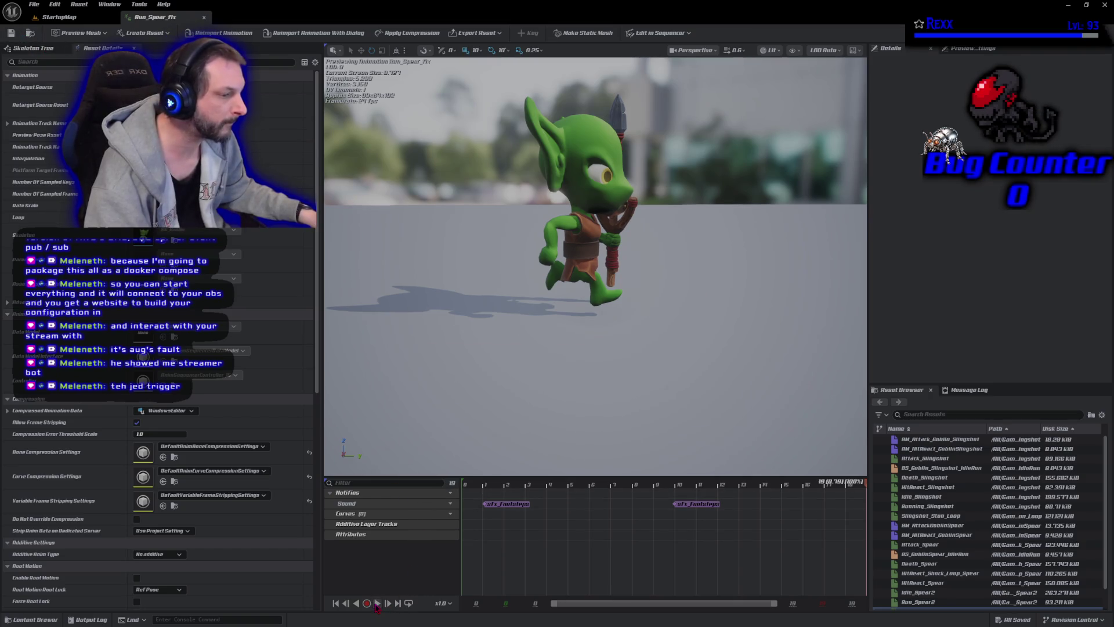
# Replay Run_Spear_Fix to hear the footsteps, check the sfx_Footsteps notify, and show the Content Drawer
pyautogui.click(377, 604)
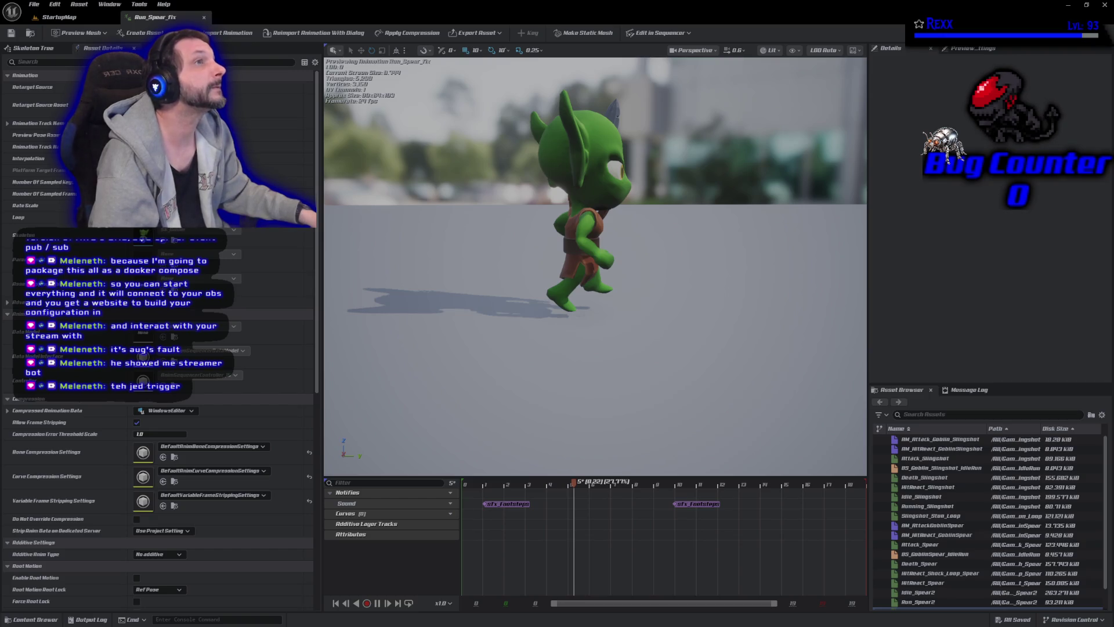
pyautogui.click(527, 505)
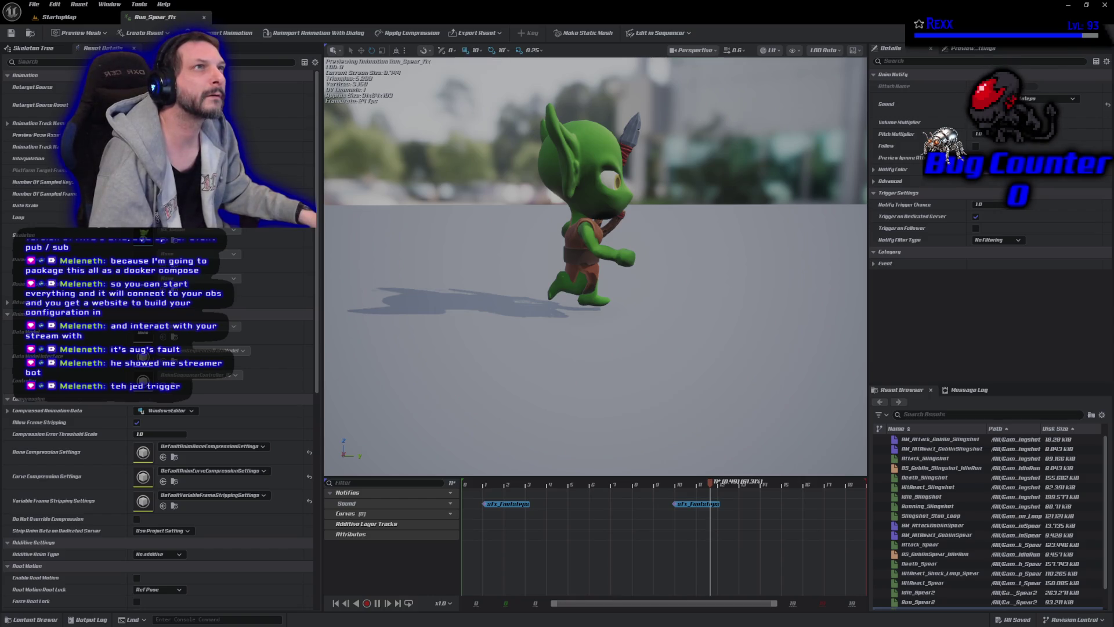
pyautogui.click(34, 619)
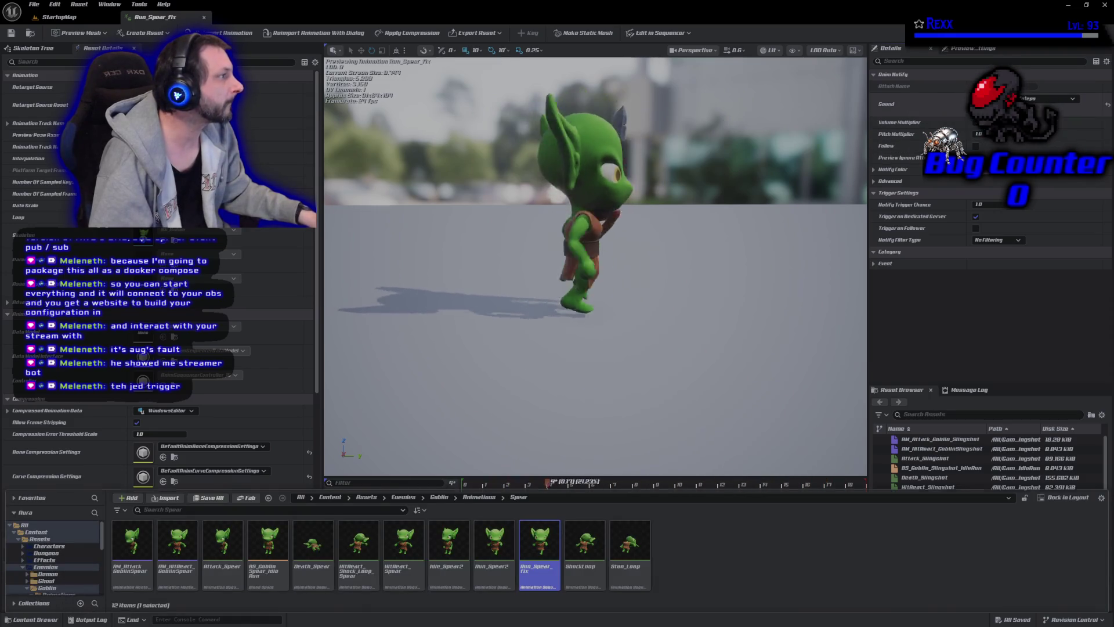
# Duplicate sfx_Footsteps as sfx_Footsteps_Quiet and open the copy in the MetaSound editor
pyautogui.click(928, 104)
pyautogui.click(986, 113)
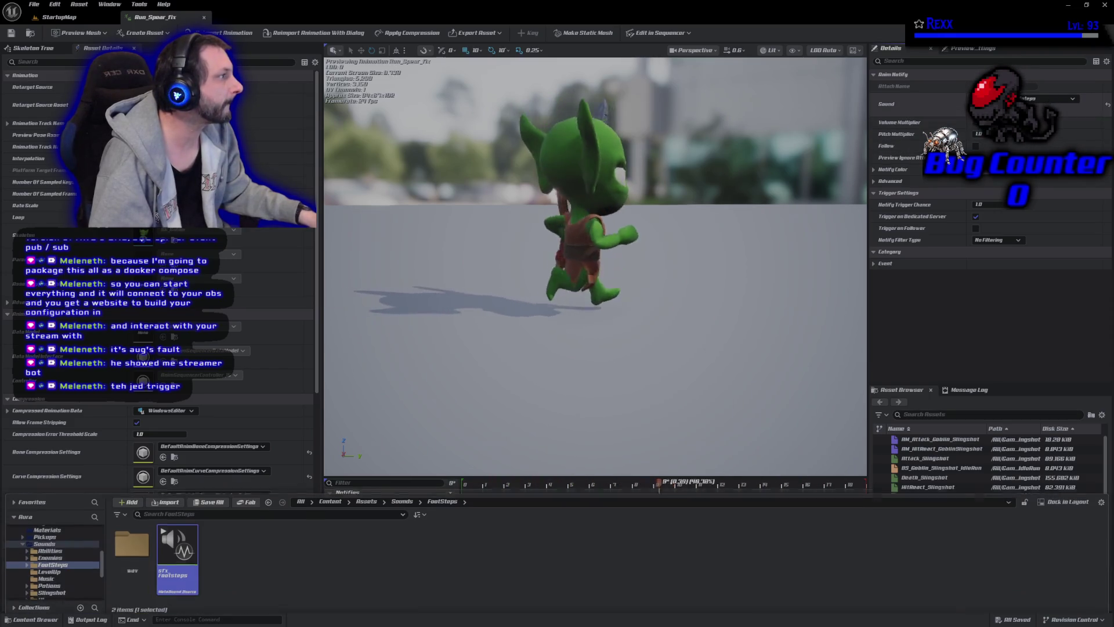
pyautogui.rightClick(176, 557)
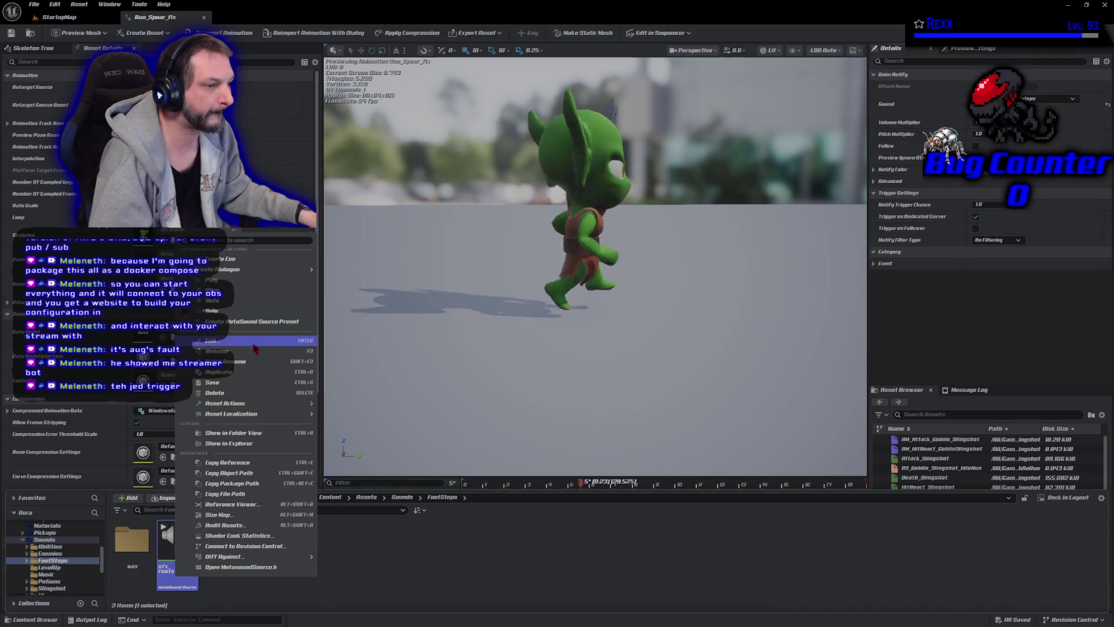
pyautogui.click(249, 374)
pyautogui.press('End')
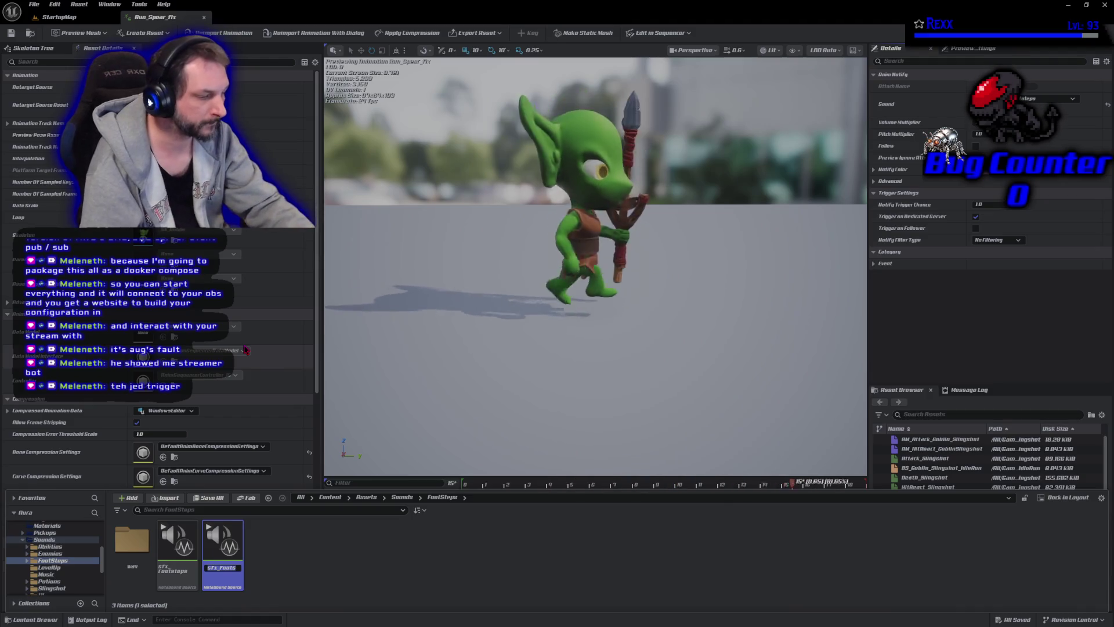
pyautogui.press('BackSpace')
pyautogui.write('_')
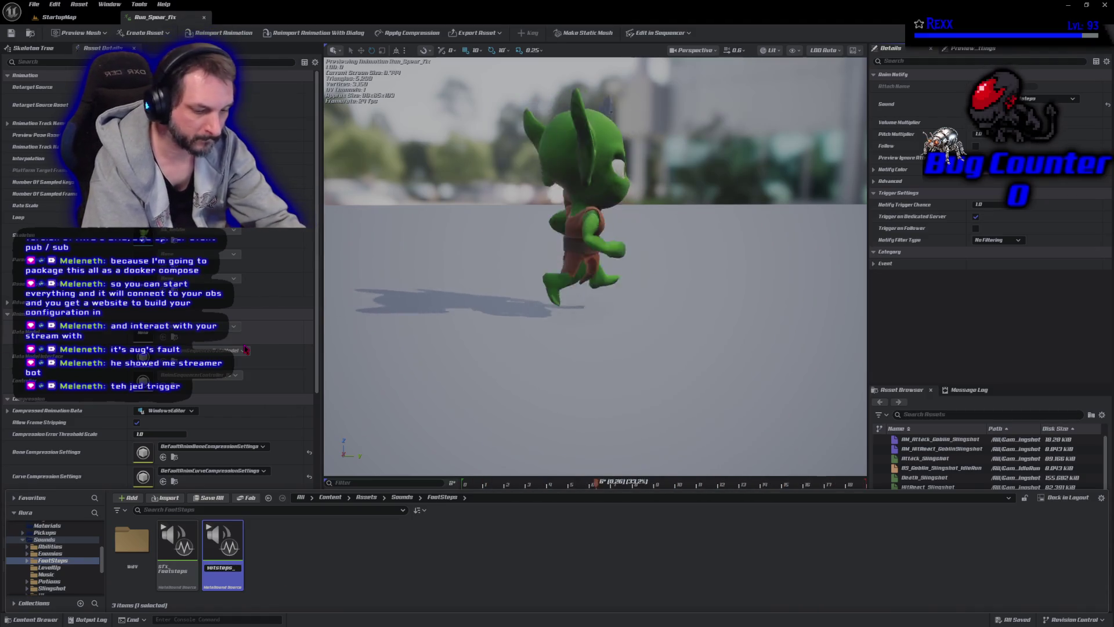
pyautogui.write('Goiet')
pyautogui.press('Return')
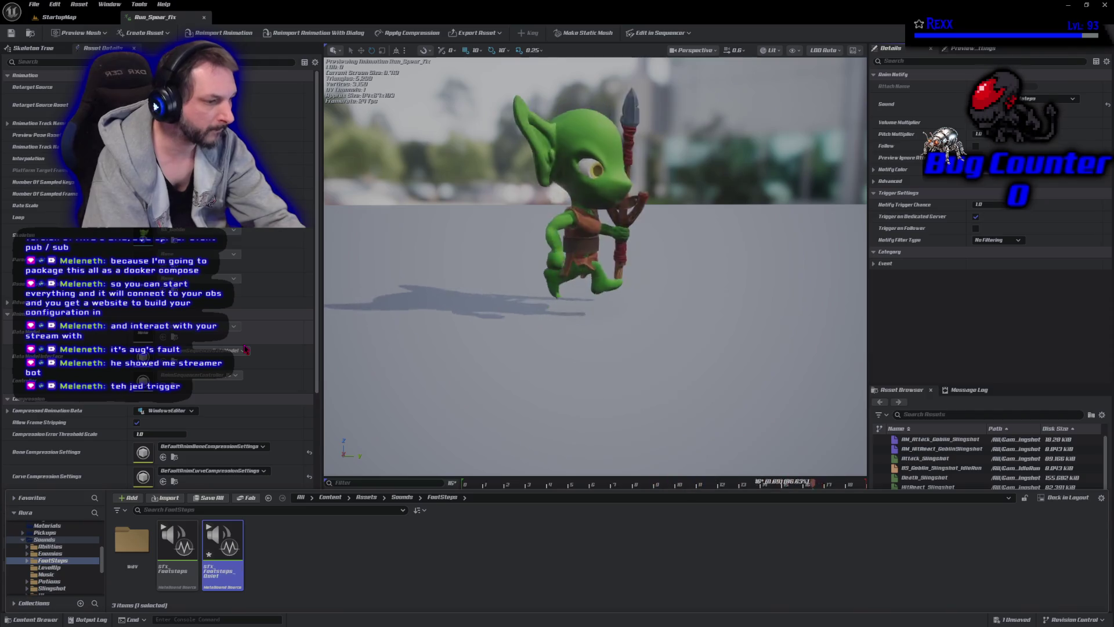
pyautogui.press('Return')
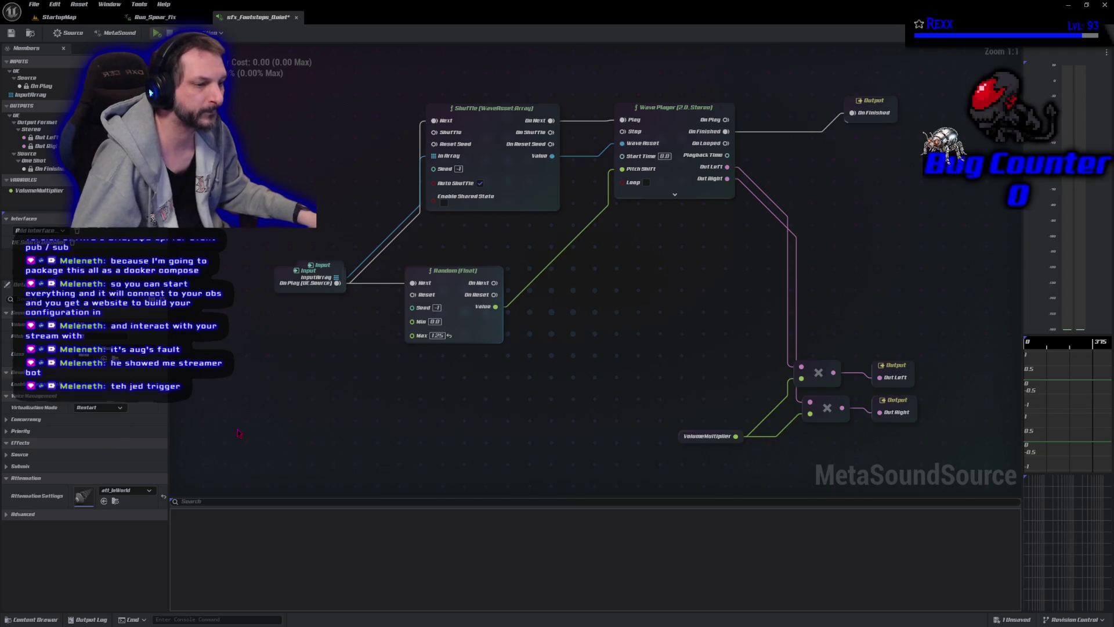
# Check the VolumeMultiplier node, then set Run_Spear_Fix's footstep notifies to sfx_Footsteps_Quiet and save
pyautogui.click(704, 437)
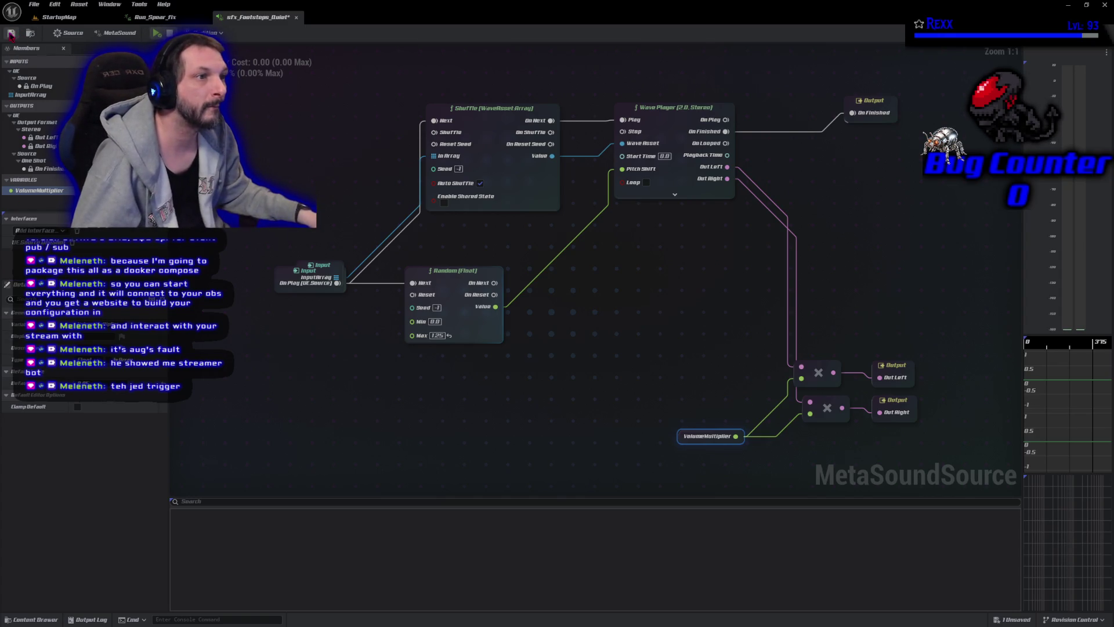
pyautogui.click(154, 16)
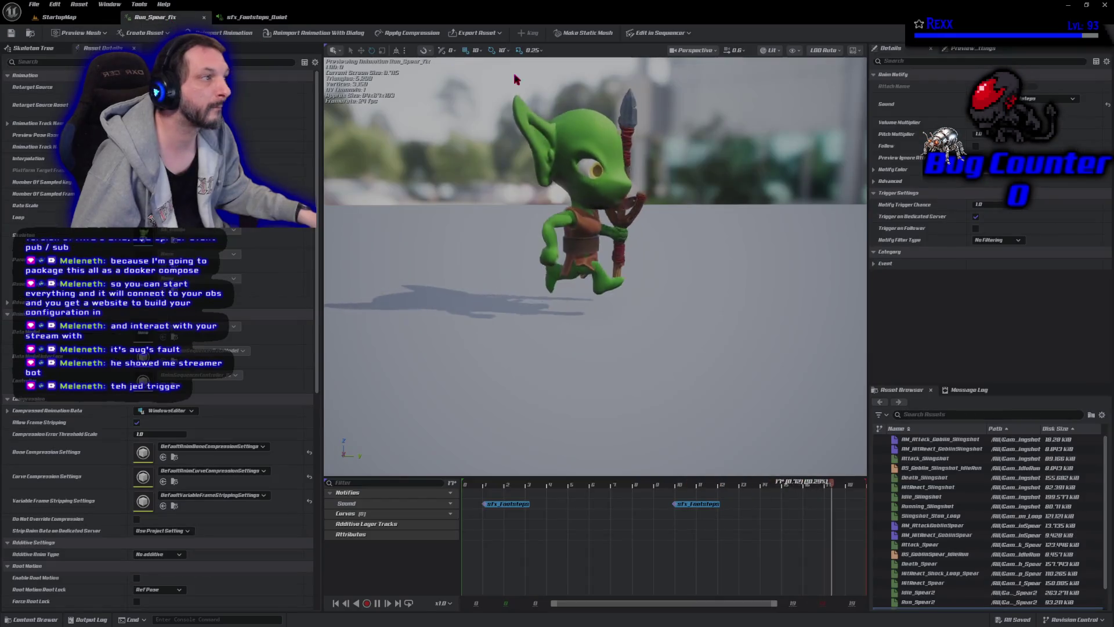
pyautogui.click(1045, 99)
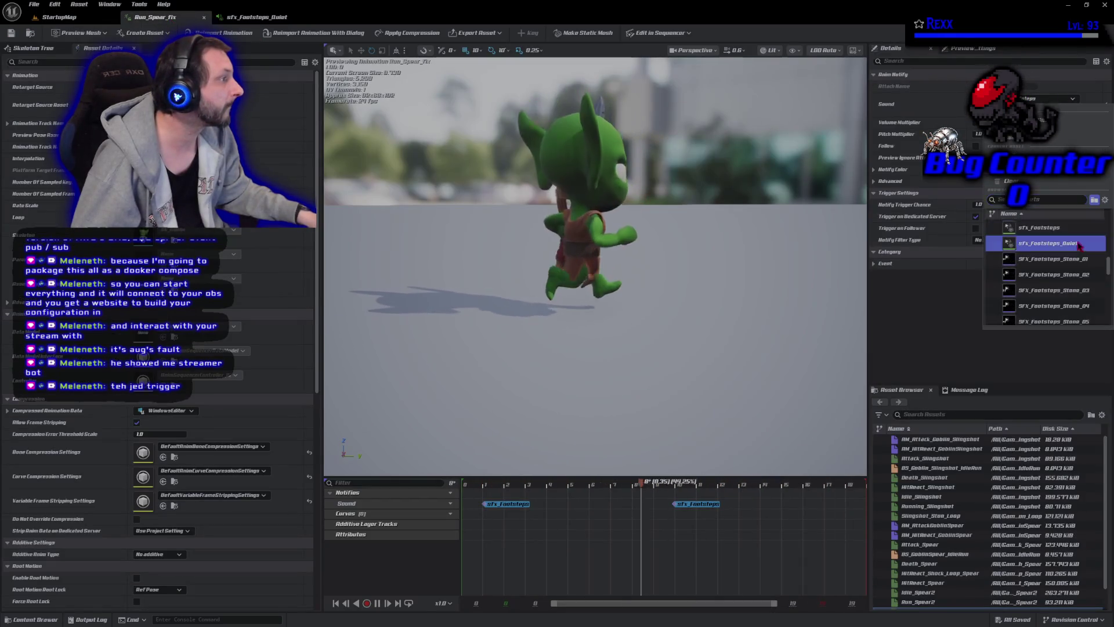
pyautogui.click(1022, 240)
pyautogui.hotkey('ctrl', 's')
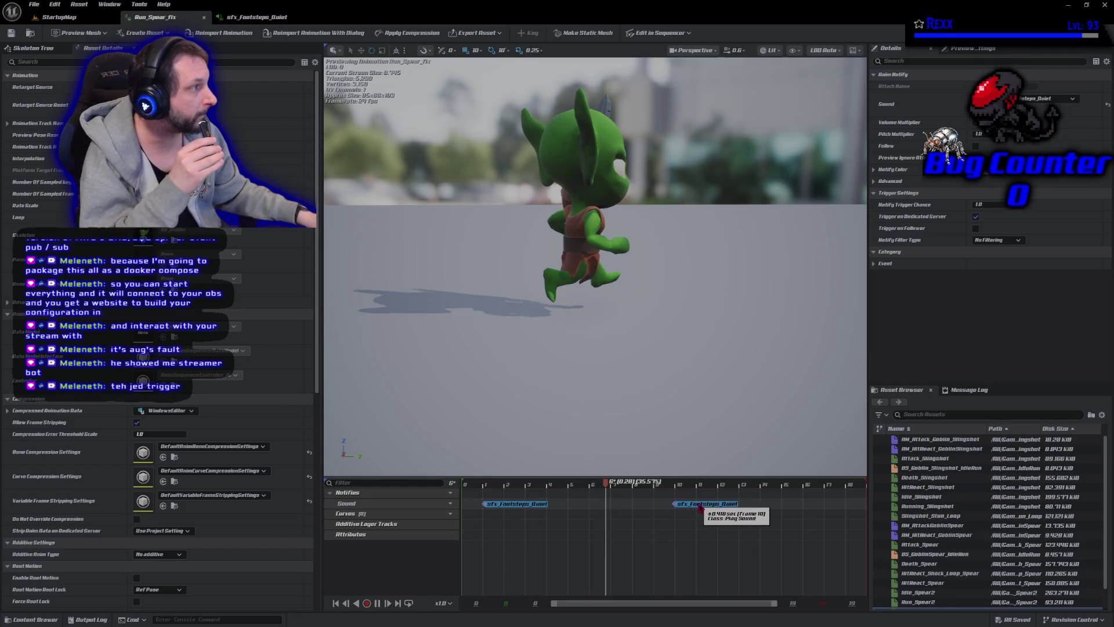
# Save sfx_Footsteps_Quiet, then close its editor and the Run_Spear_Fix editor
pyautogui.click(509, 504)
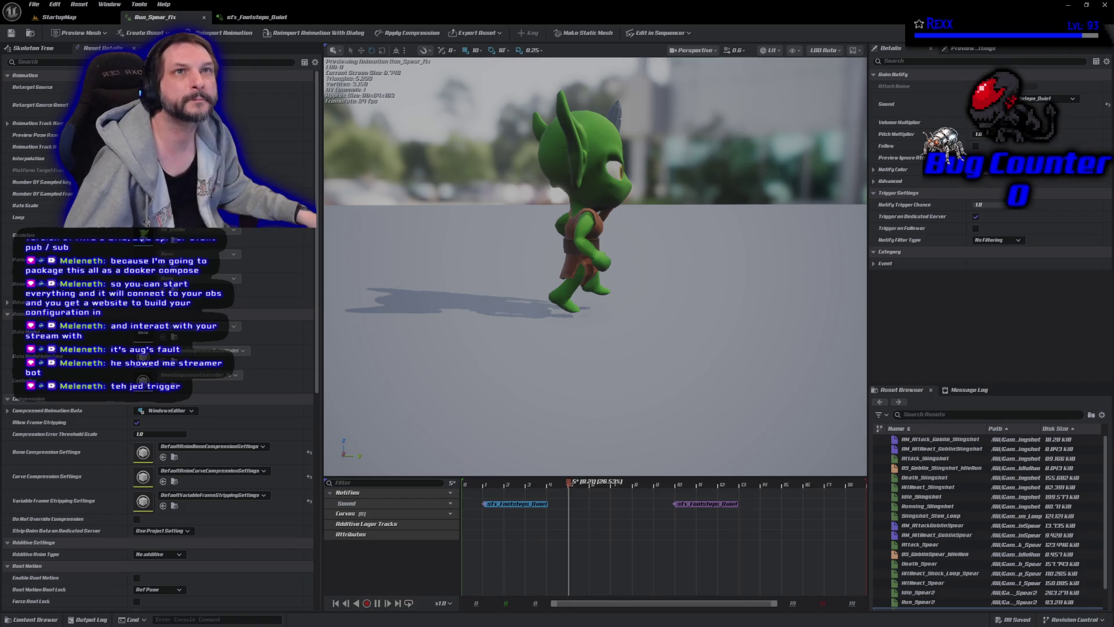
pyautogui.click(256, 19)
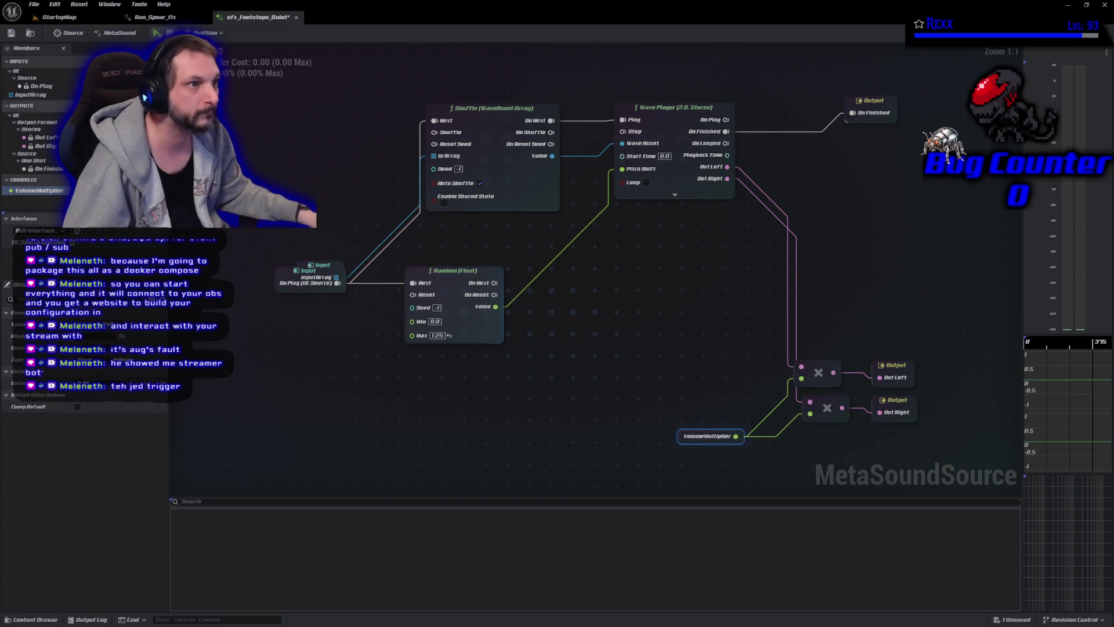
pyautogui.click(11, 34)
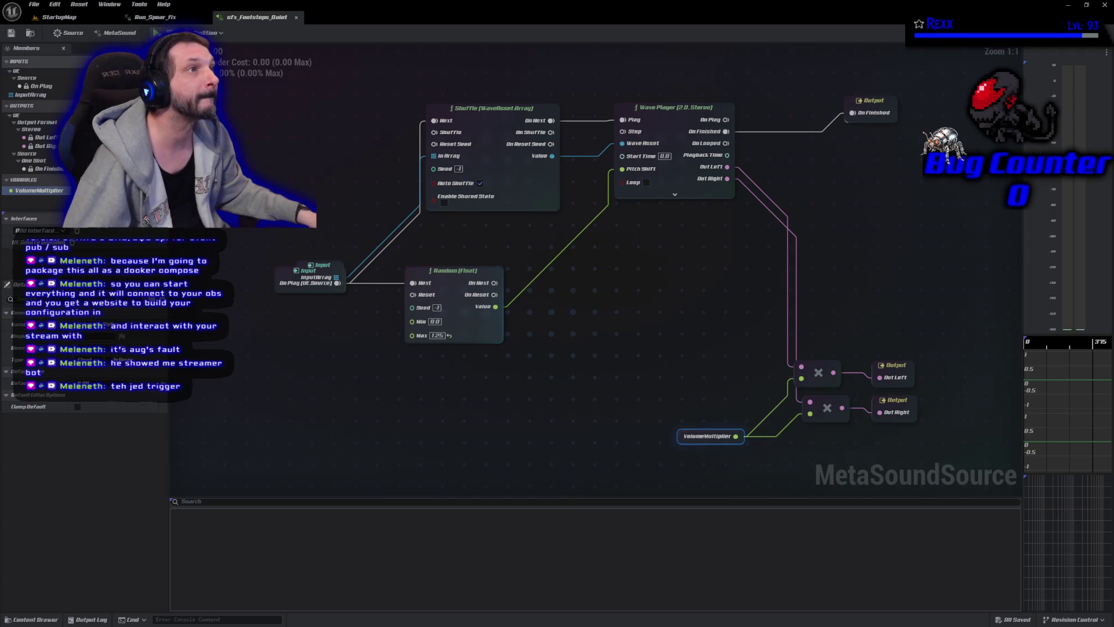
pyautogui.middleClick(264, 18)
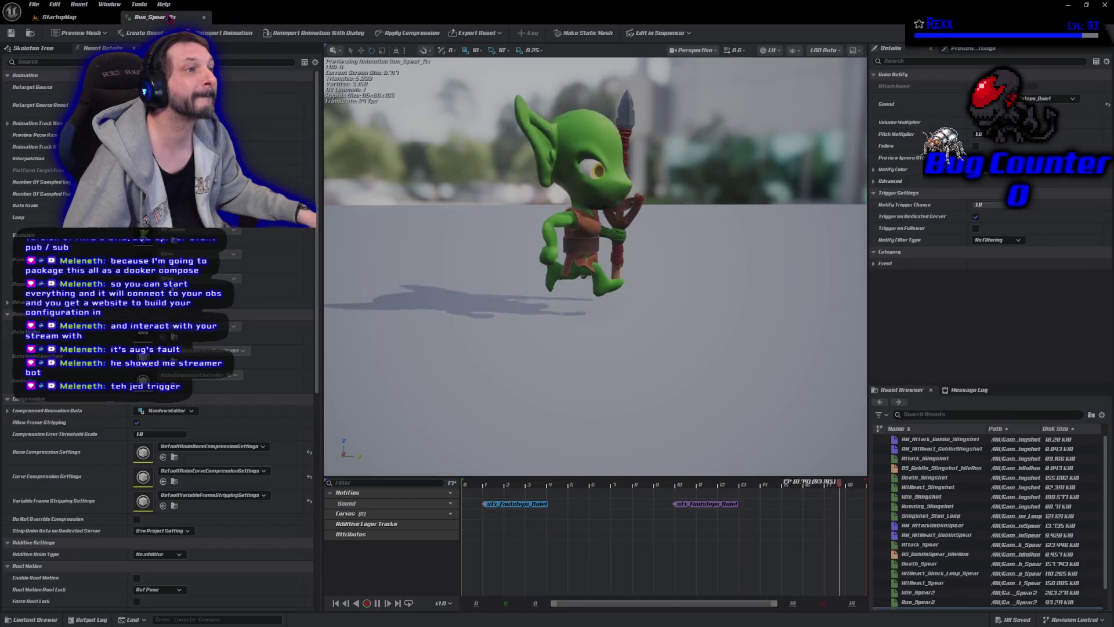
pyautogui.click(185, 17)
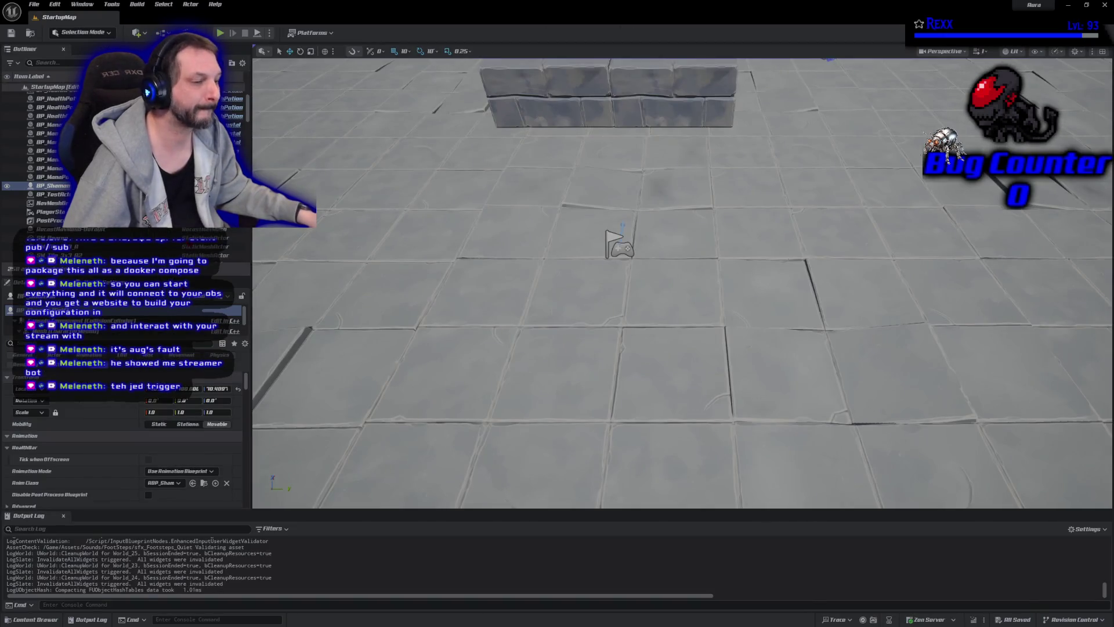
# Open AM_Attack_GoblinSpear from the Goblin Spear folder in the Content Drawer
pyautogui.hotkey('ctrl', 'space')
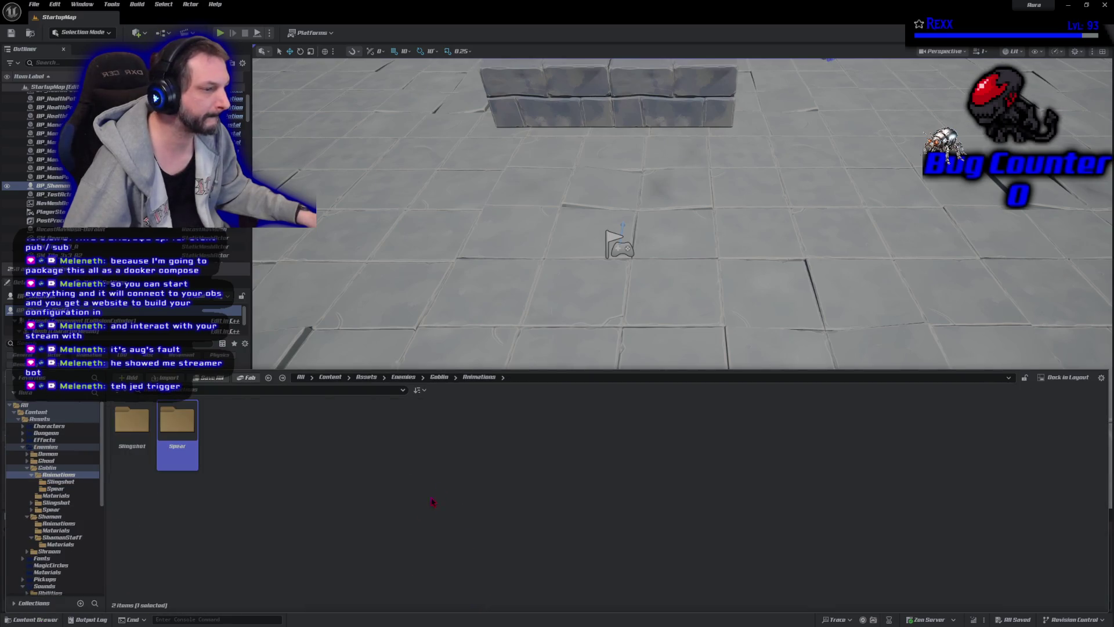
pyautogui.press('Return')
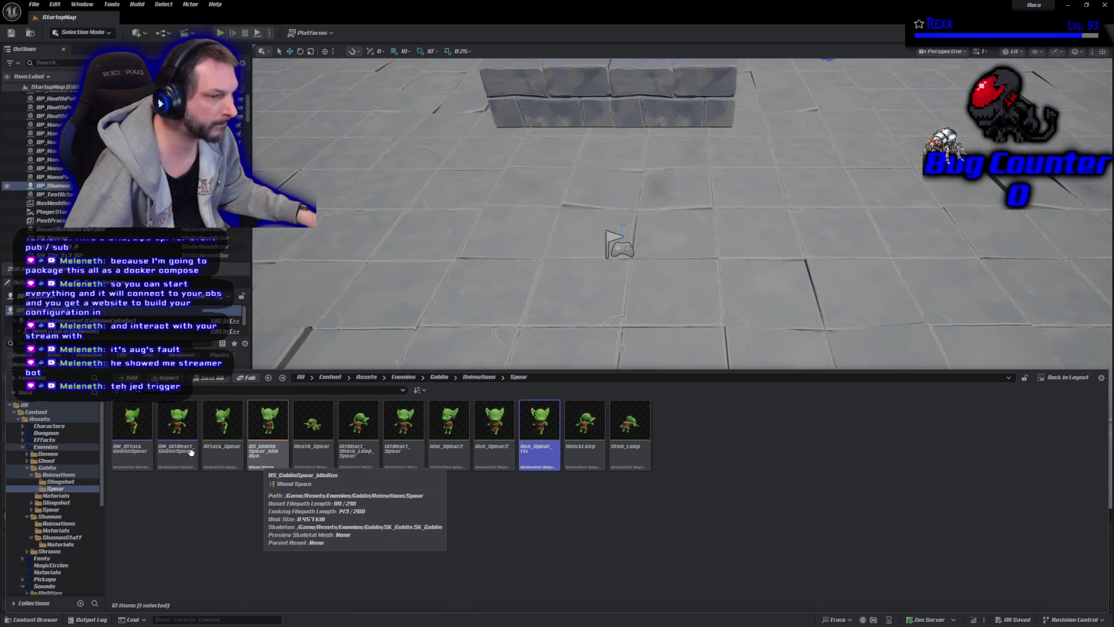
pyautogui.click(133, 452)
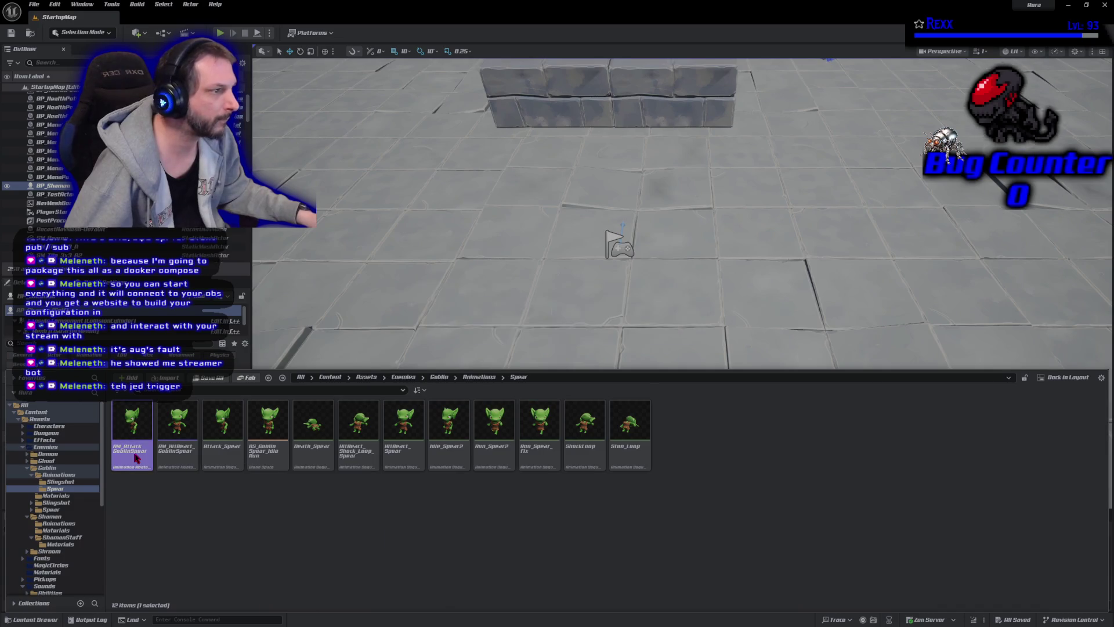
pyautogui.doubleClick(135, 458)
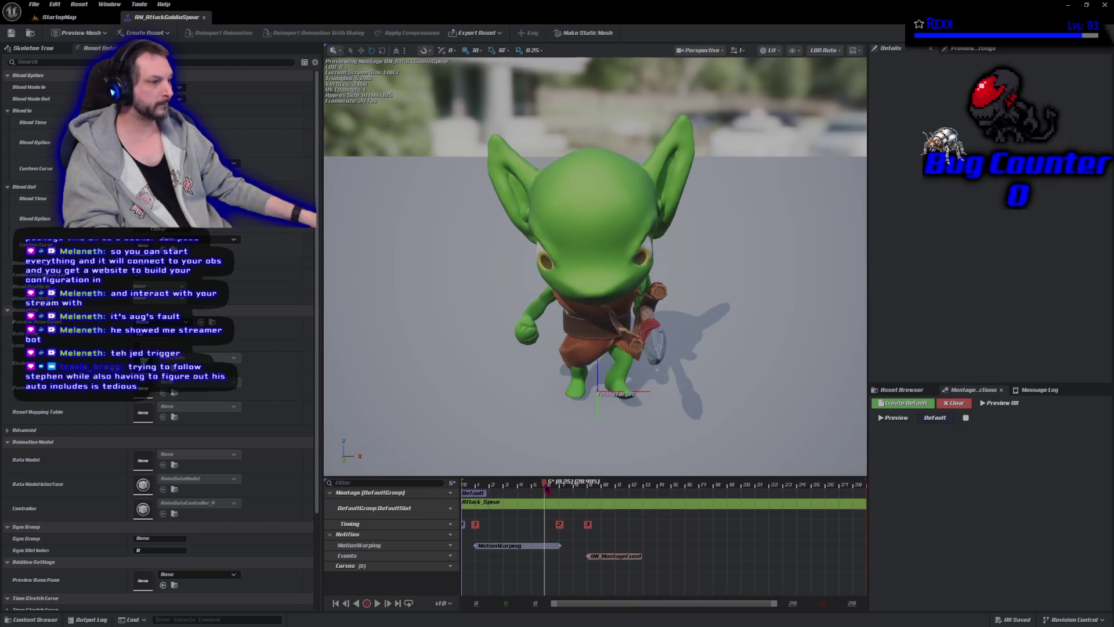
# Move the montage preview to about frame 5 and add a notify track named Sounds
pyautogui.click(534, 485)
pyautogui.moveTo(535, 493); pyautogui.dragTo(534, 492)
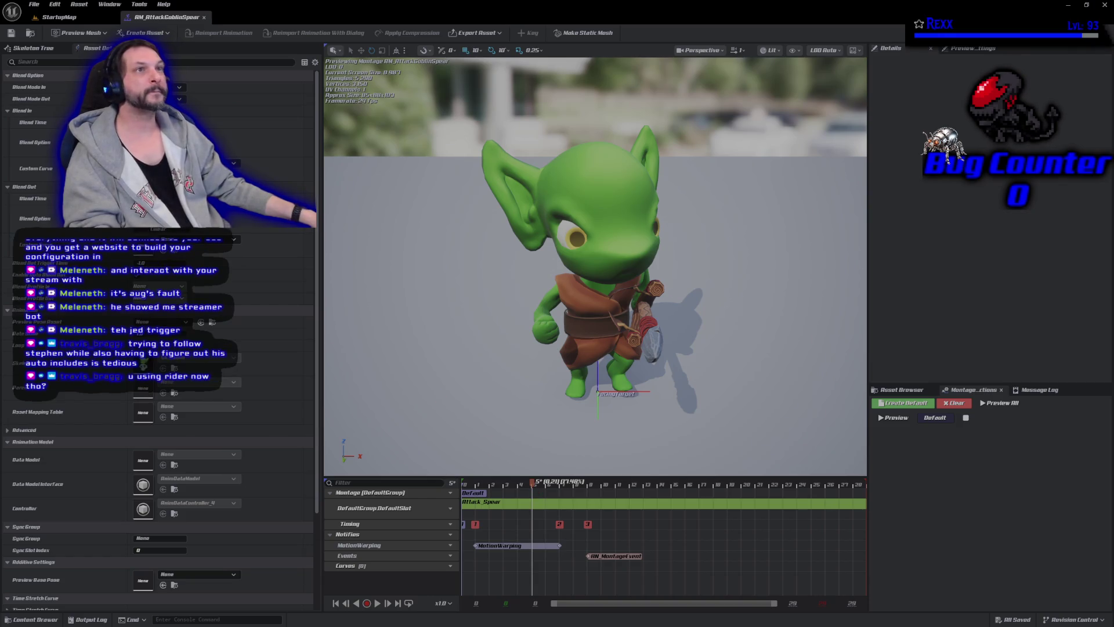
pyautogui.click(443, 554)
pyautogui.click(452, 556)
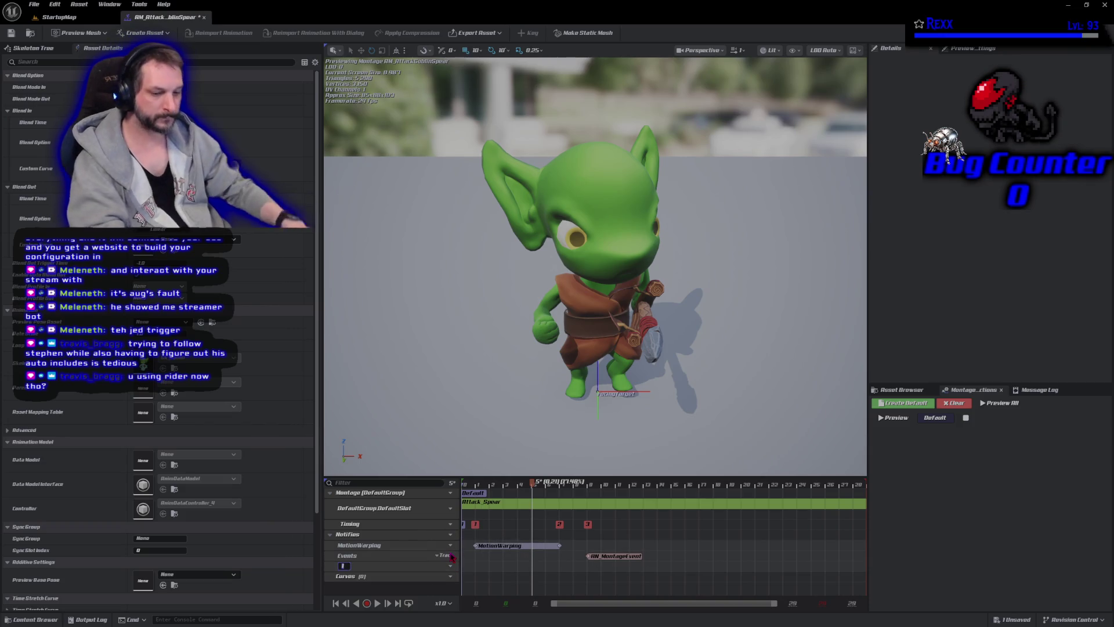
pyautogui.write('Sounds')
pyautogui.press('Return')
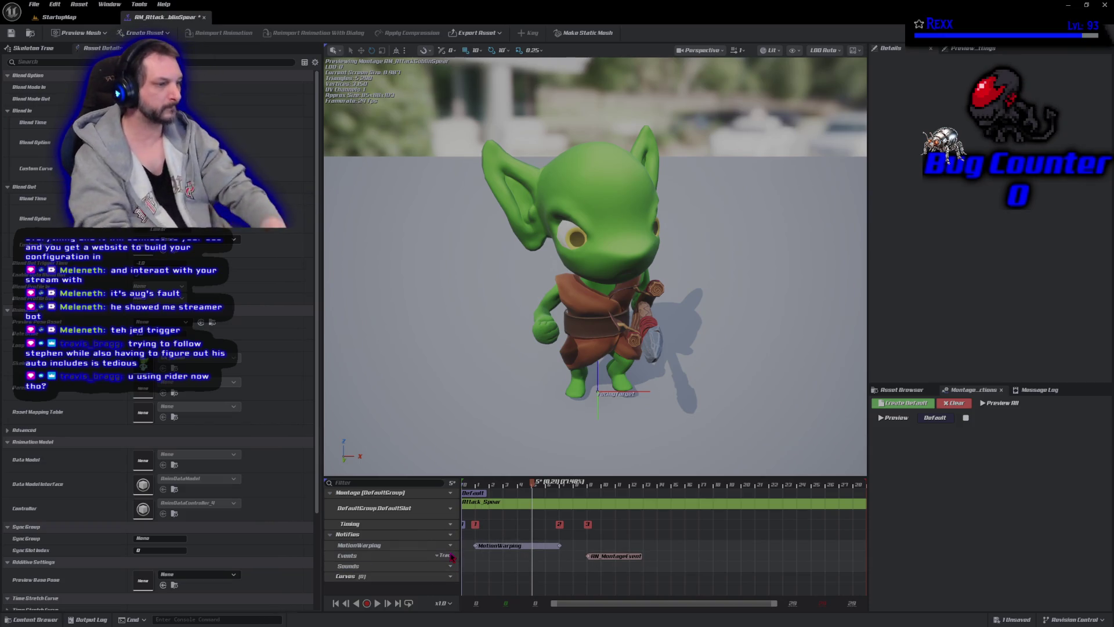
# Add a Play Sound notify on Sounds and search 'spear'/'att' in its Sound list, picking nothing
pyautogui.rightClick(533, 571)
pyautogui.moveTo(571, 526)
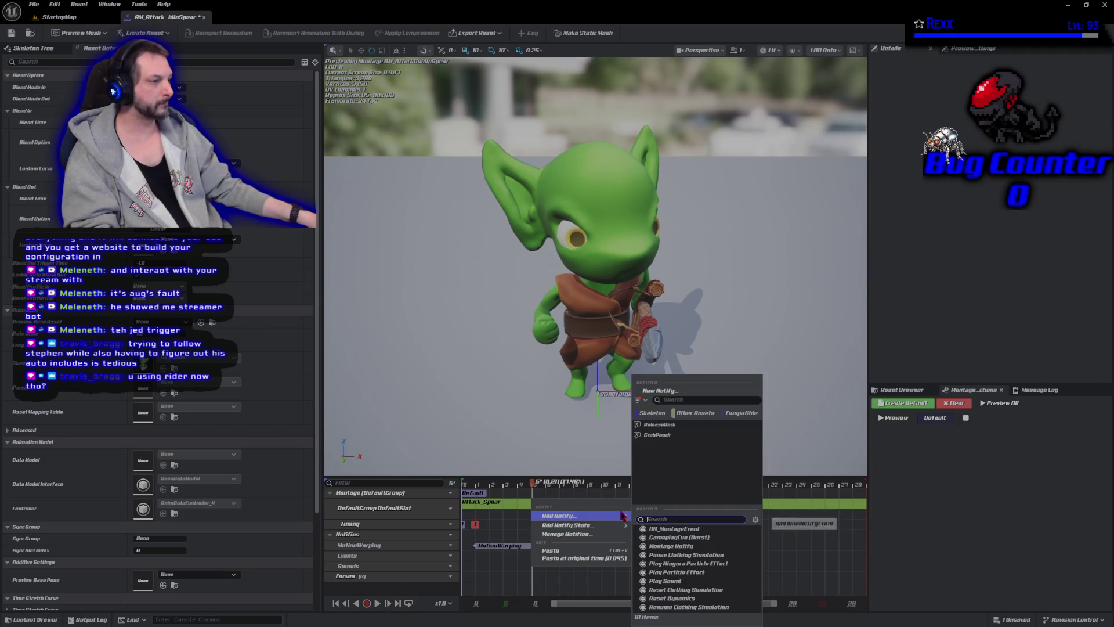
pyautogui.click(673, 580)
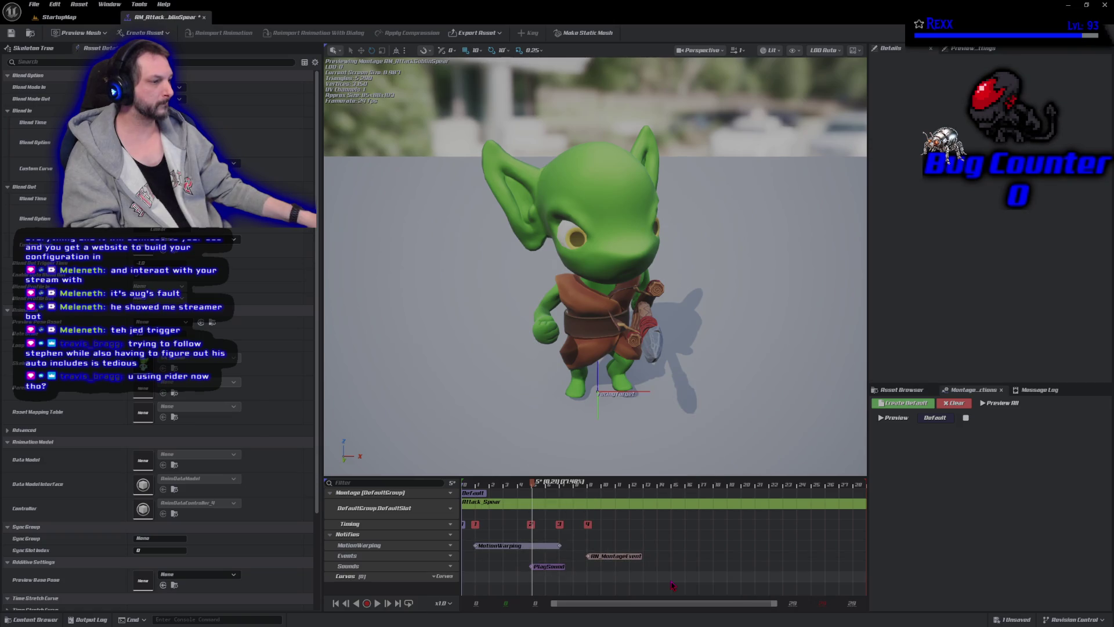
pyautogui.click(554, 567)
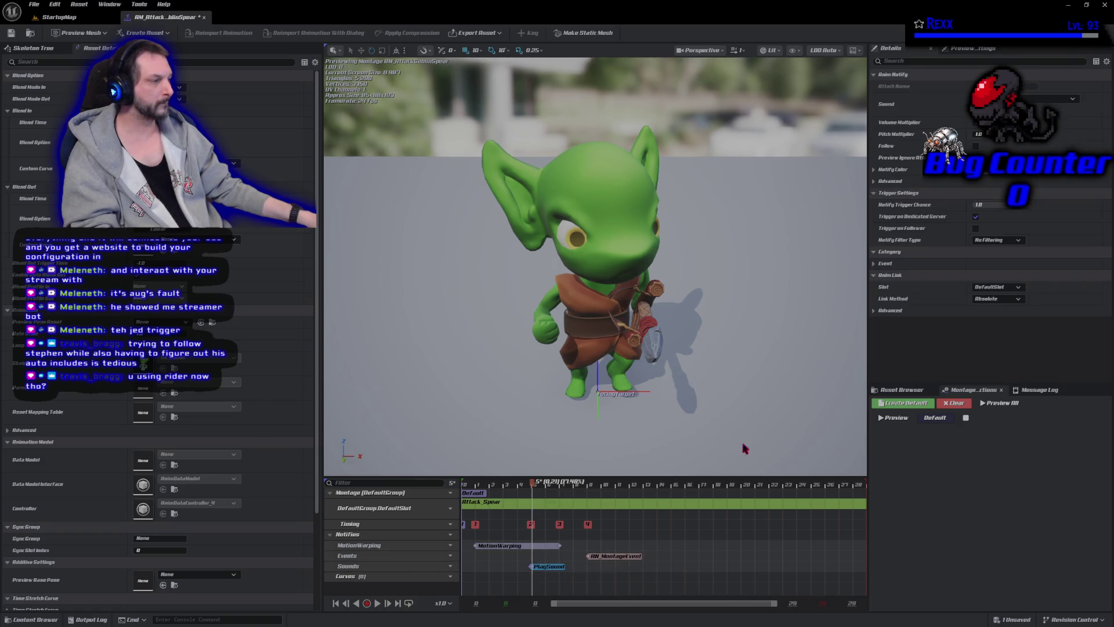
pyautogui.click(1033, 100)
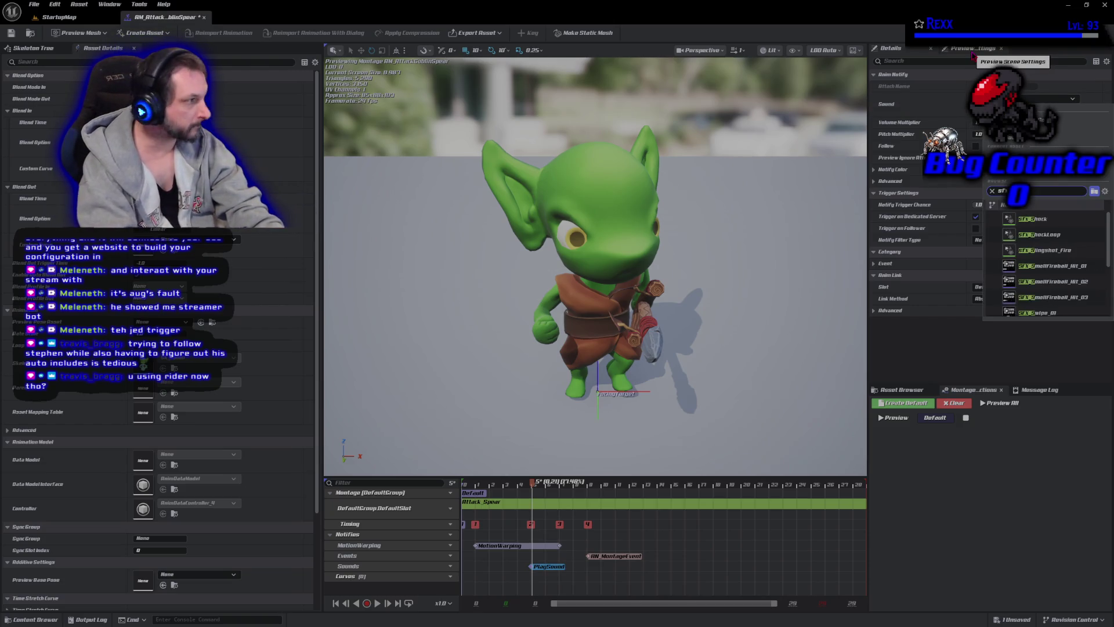
pyautogui.write('spear')
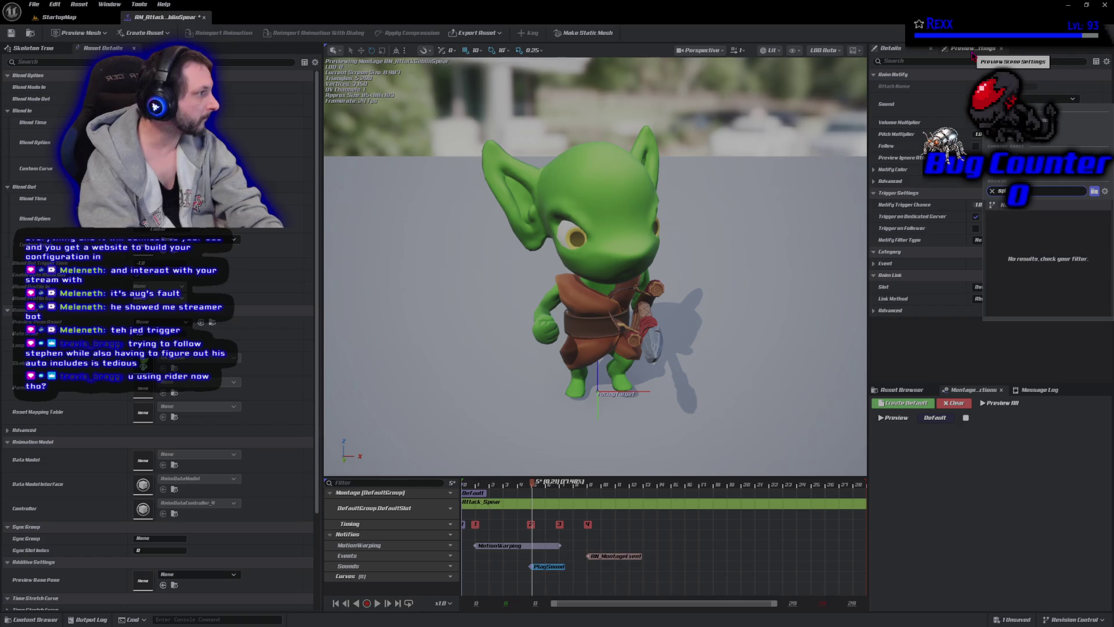
pyautogui.write('att')
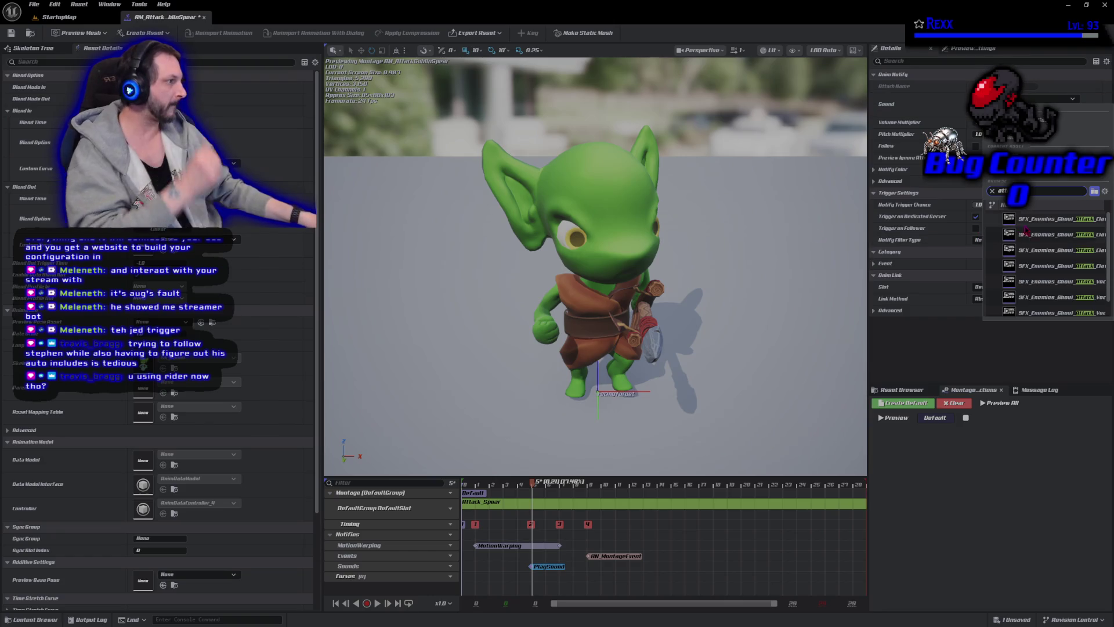
pyautogui.scroll(-1, 1059, 261)
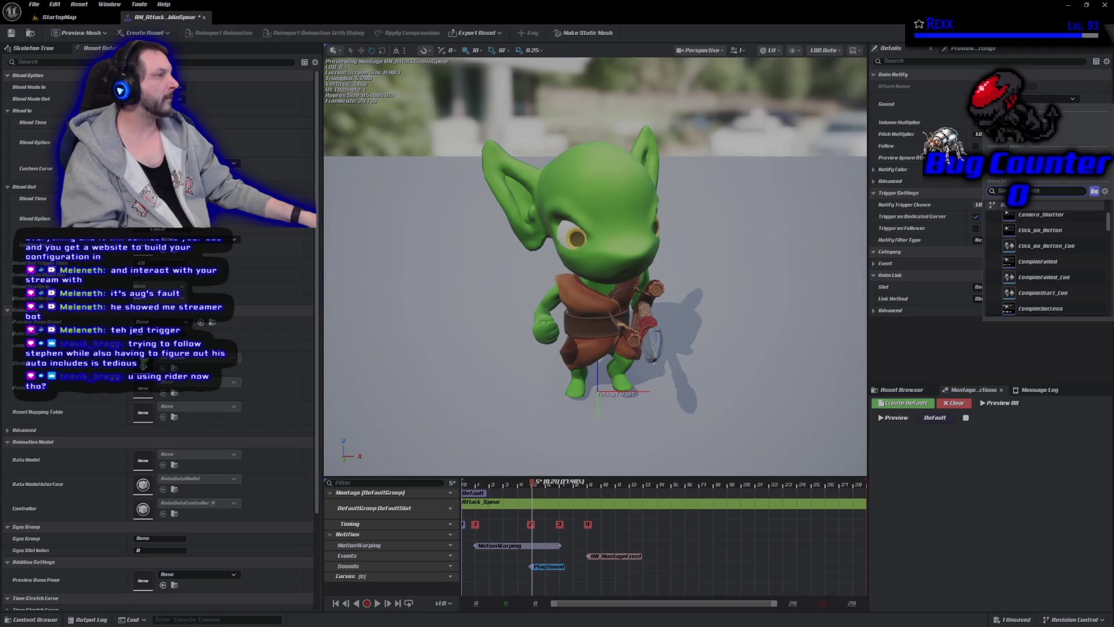
pyautogui.click(1010, 230)
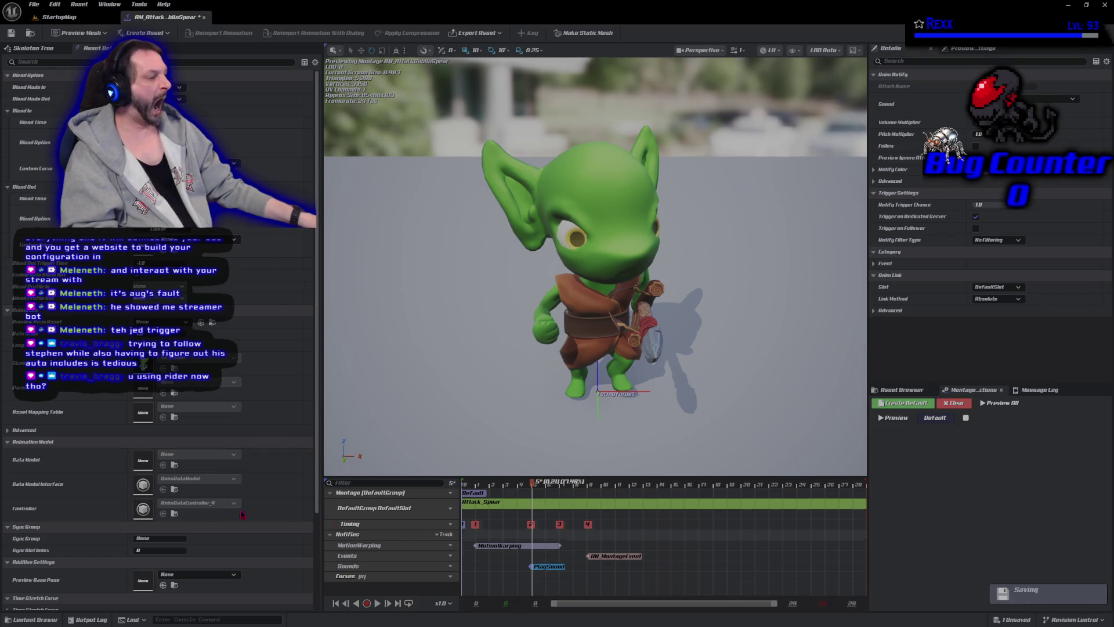
# Navigate the Content Drawer to the Assets > Sounds folder
pyautogui.click(32, 619)
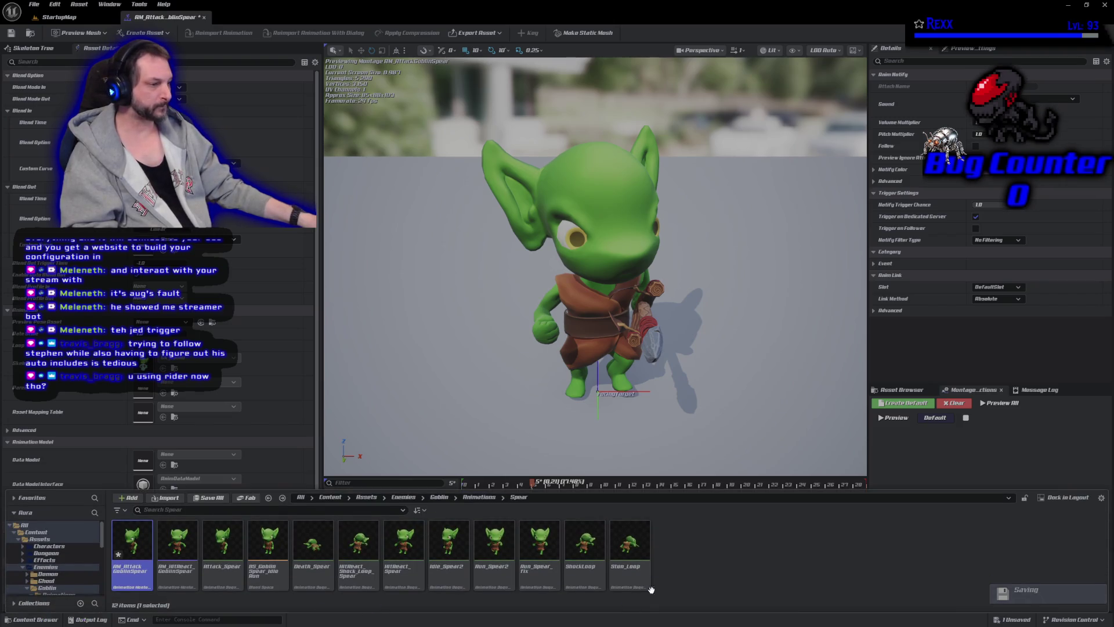
pyautogui.press('BackSpace')
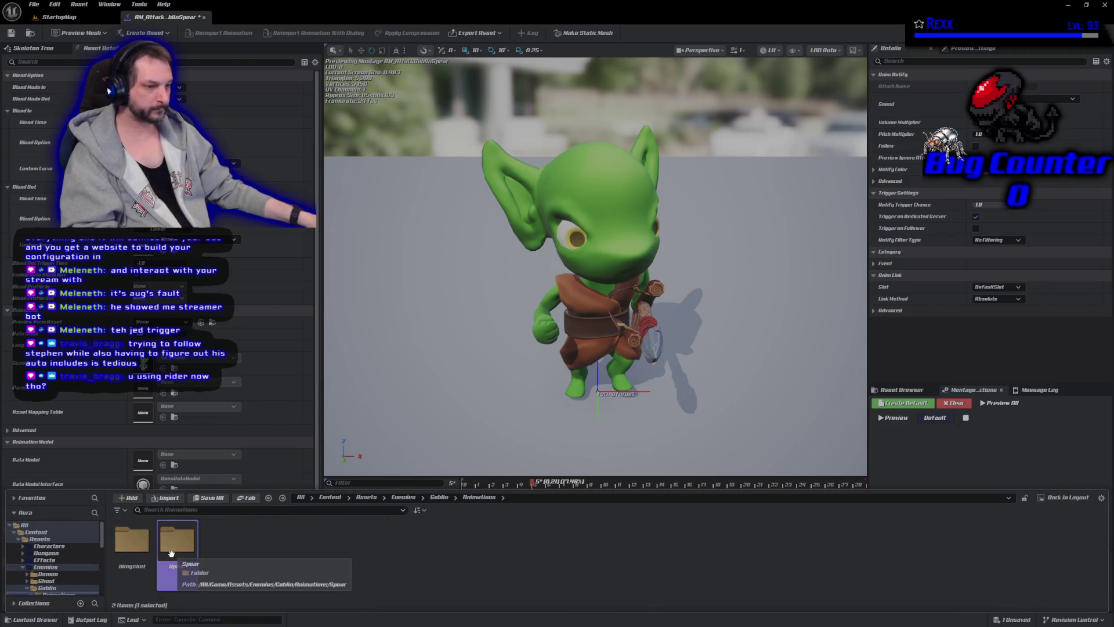
pyautogui.click(74, 540)
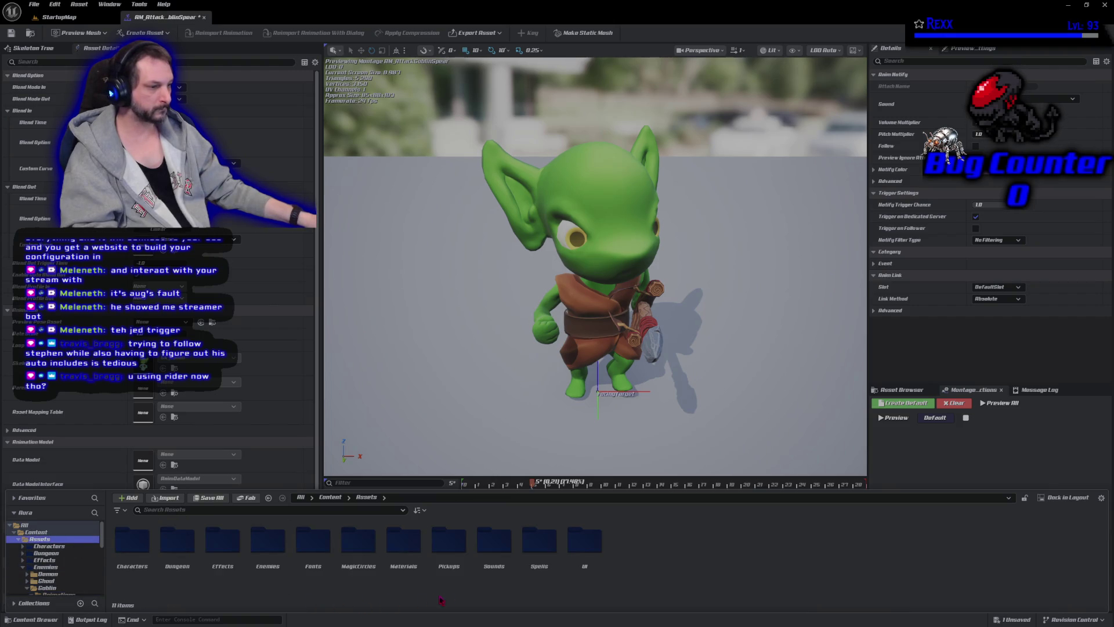
pyautogui.doubleClick(493, 545)
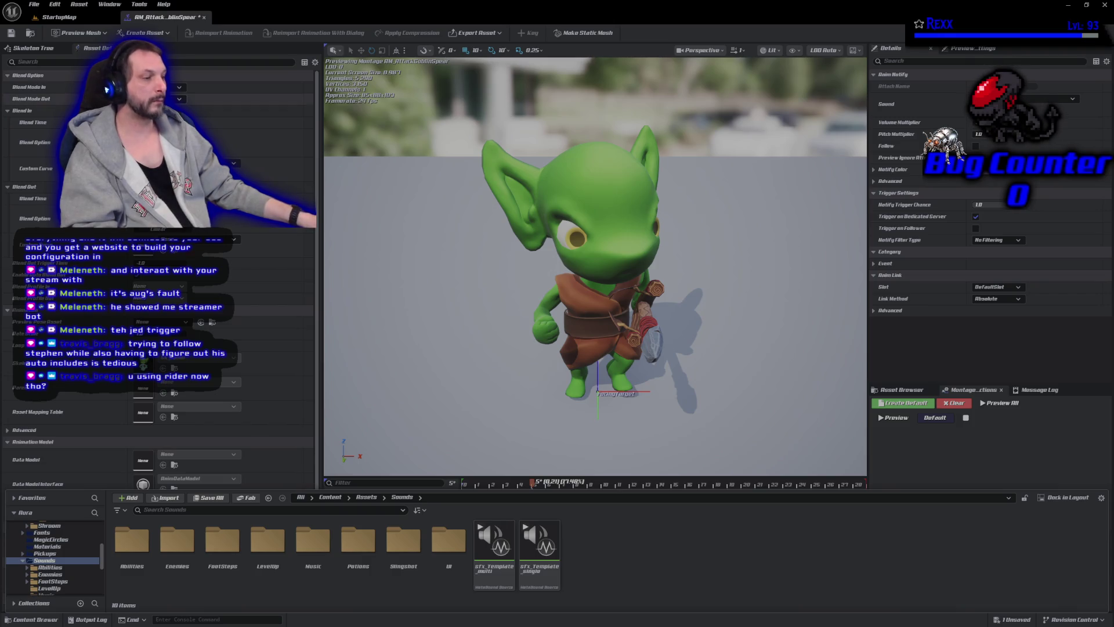
pyautogui.scroll(3, 62, 556)
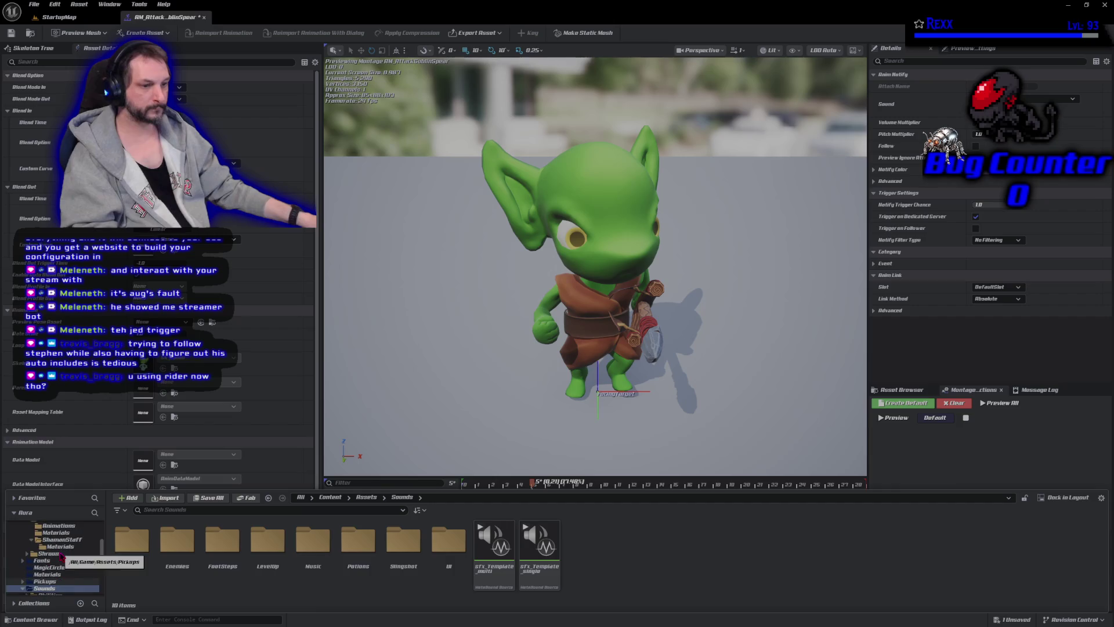
pyautogui.scroll(4, 62, 555)
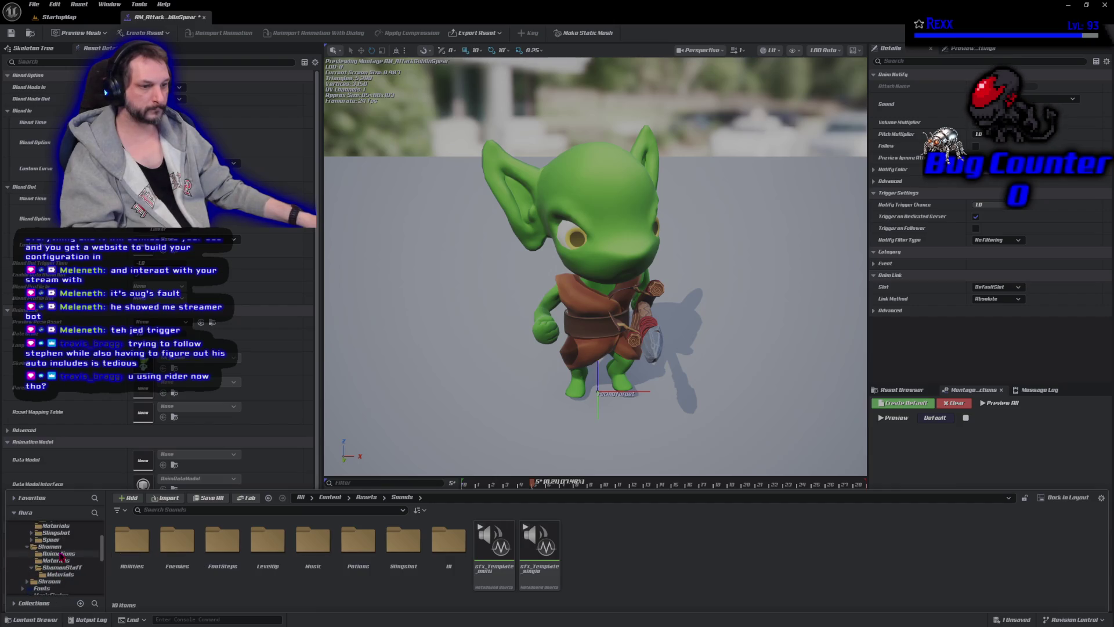
pyautogui.scroll(1, 60, 556)
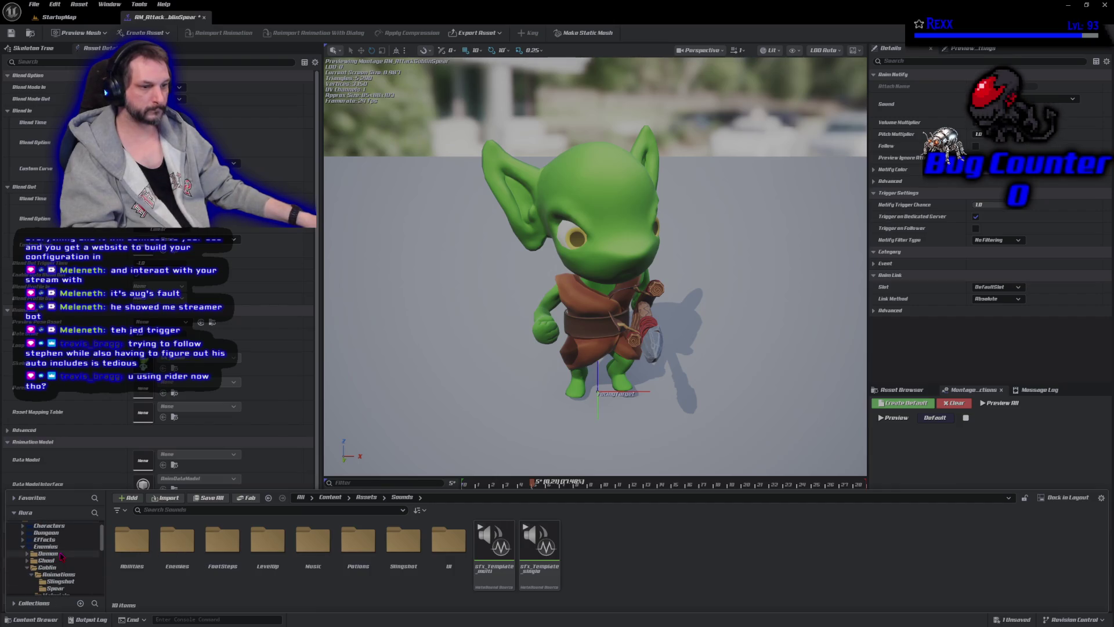
pyautogui.scroll(1, 60, 556)
pyautogui.scroll(-8, 60, 556)
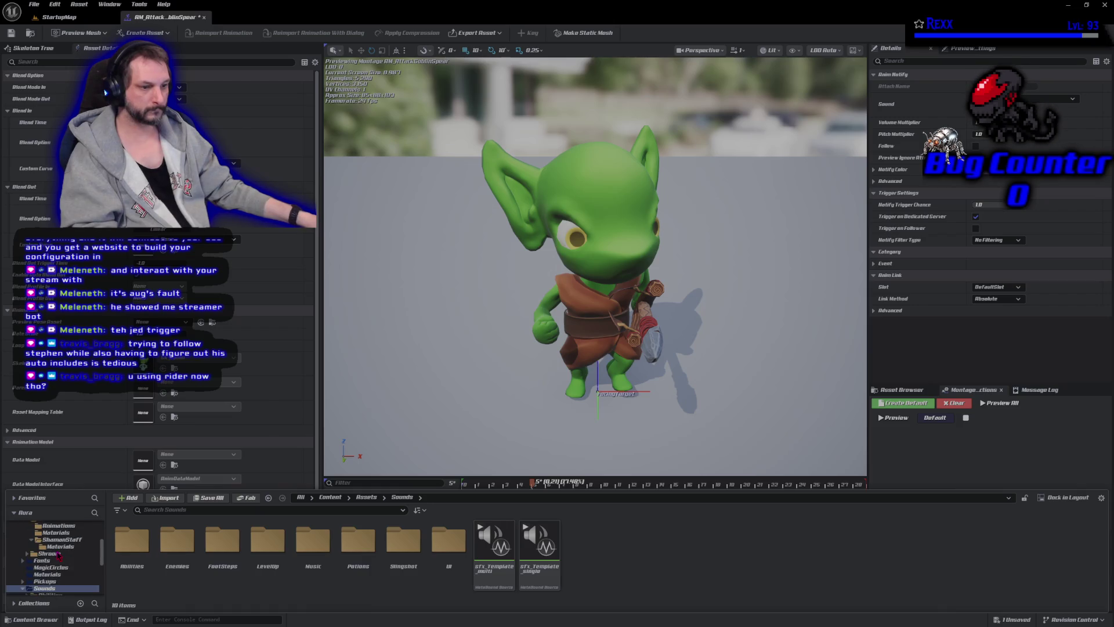
pyautogui.scroll(-2, 43, 554)
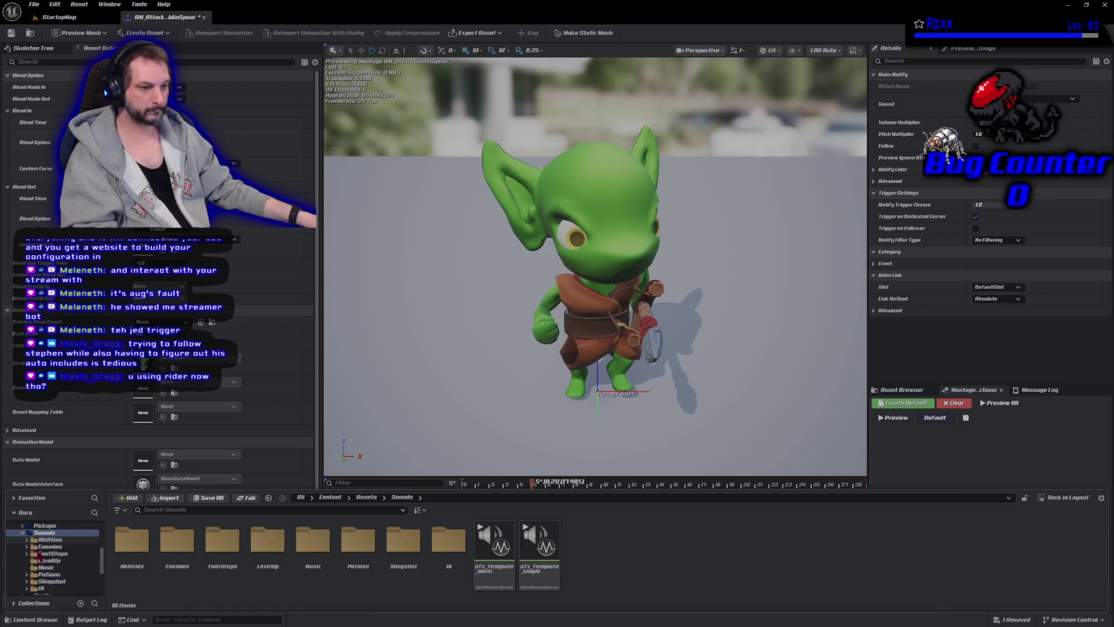
pyautogui.scroll(2, 98, 566)
pyautogui.scroll(-4, 98, 562)
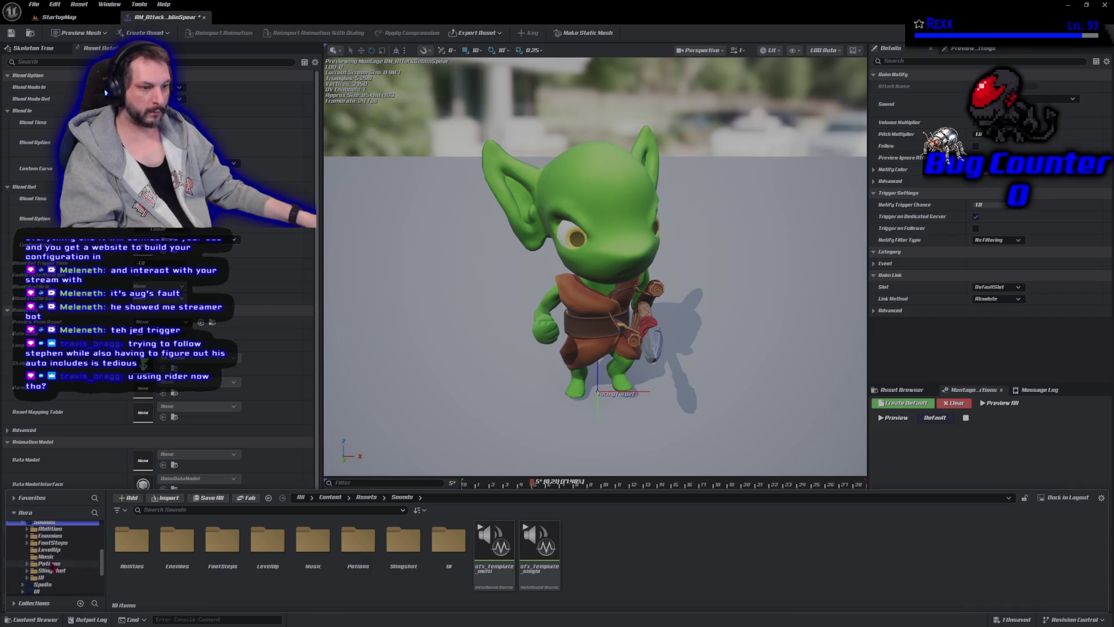
# Copy sfx_template_multi into Enemies/Goblin/Swoosh and open the copy for editing
pyautogui.click(27, 537)
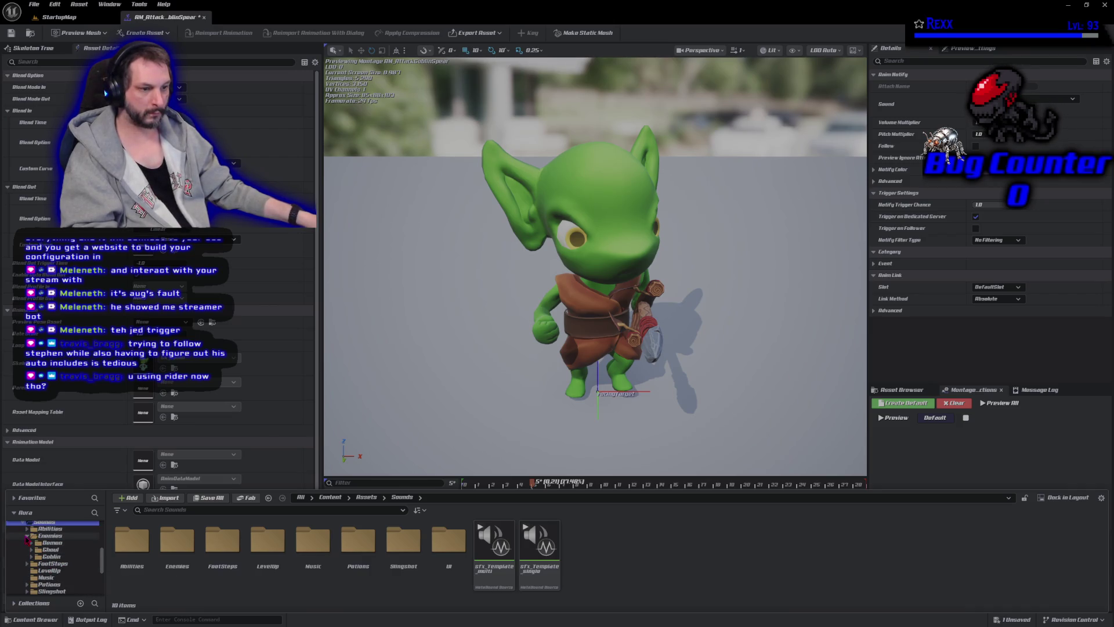
pyautogui.click(31, 557)
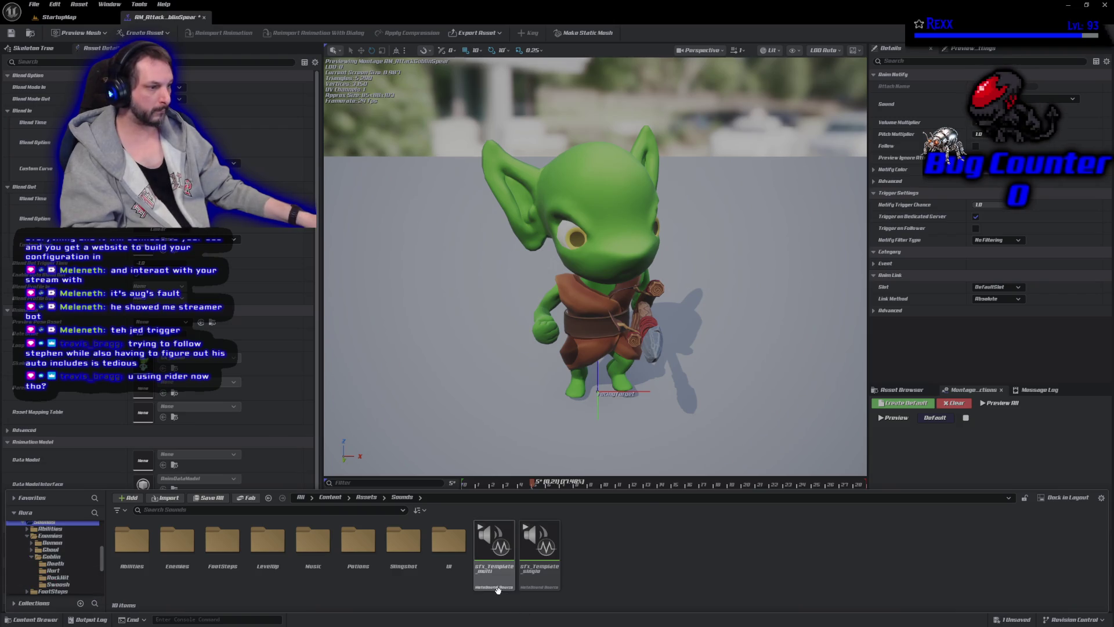
pyautogui.moveTo(497, 591)
pyautogui.mouseDown()
pyautogui.moveTo(255, 501)
pyautogui.moveTo(134, 583)
pyautogui.moveTo(66, 583)
pyautogui.mouseUp()
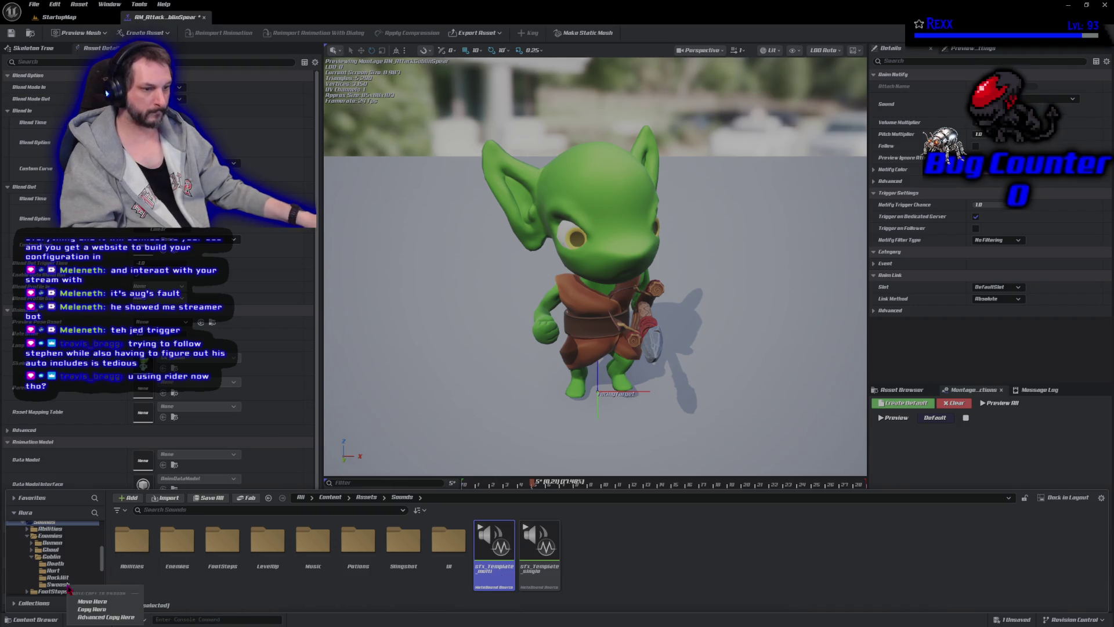
pyautogui.click(109, 610)
pyautogui.click(61, 585)
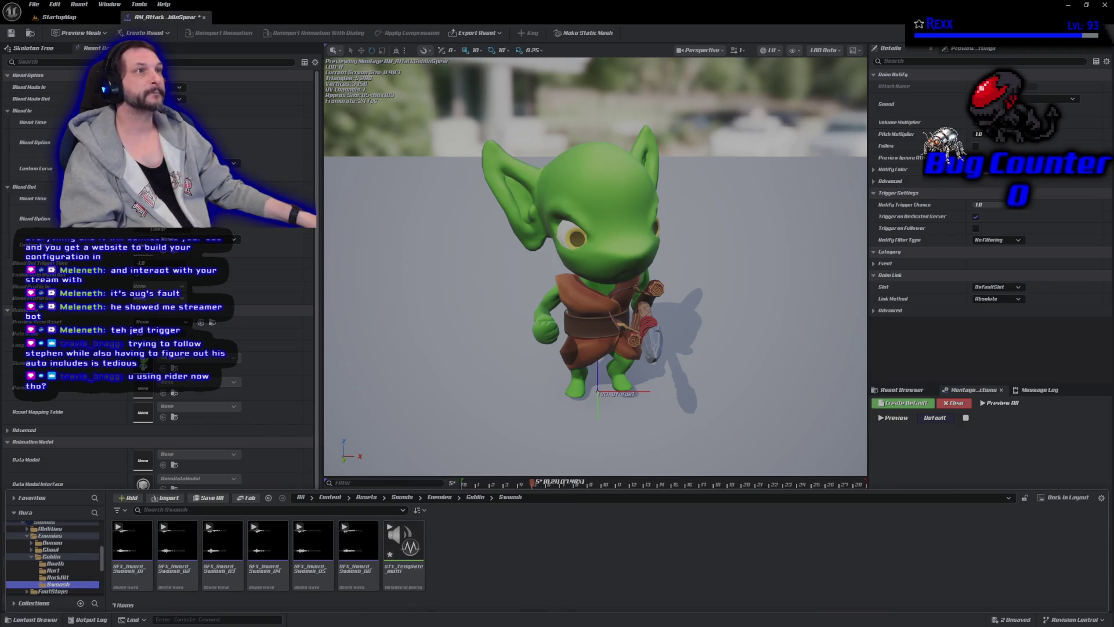
pyautogui.doubleClick(400, 575)
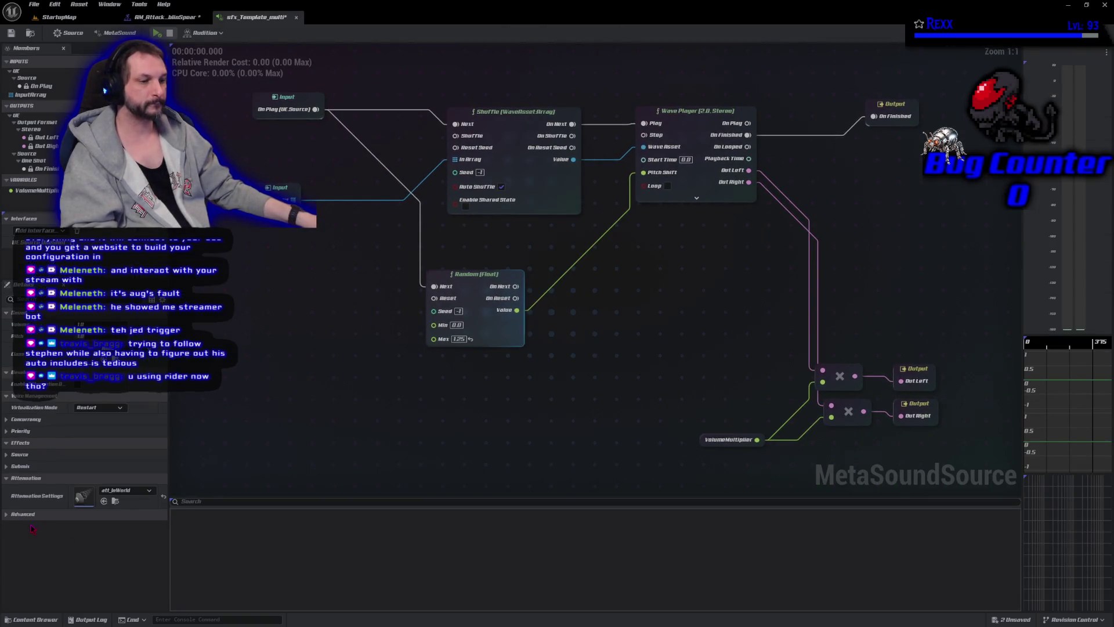
# Select the template graph's InputArray input, then show the Swoosh folder and select SFX_Sword_Swoosh_06
pyautogui.click(6, 514)
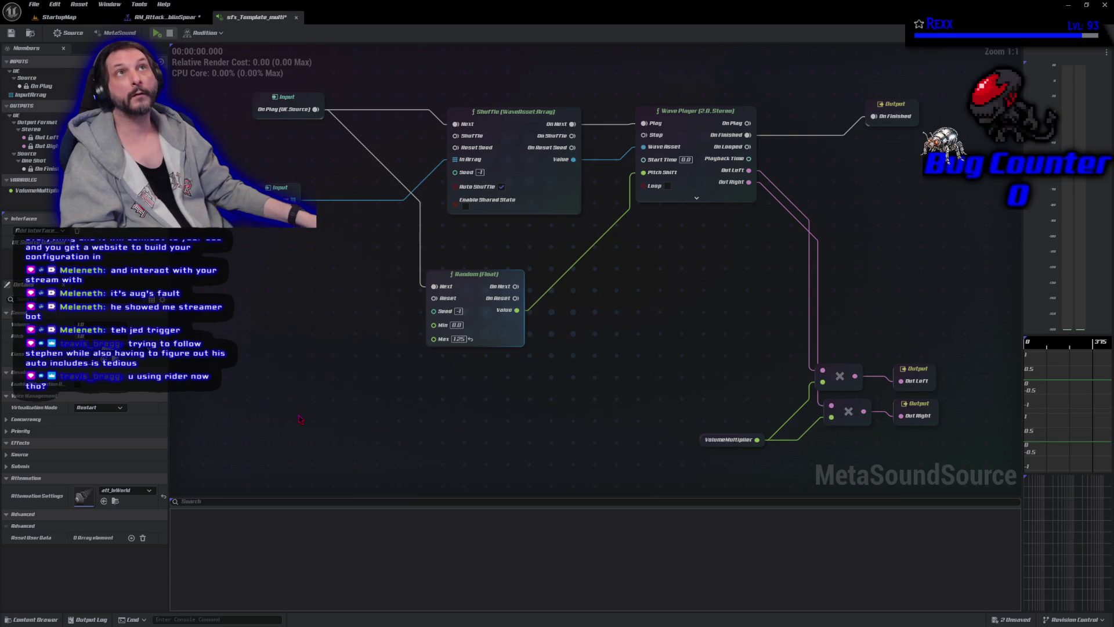
pyautogui.moveTo(277, 326); pyautogui.dragTo(279, 360)
pyautogui.click(272, 232)
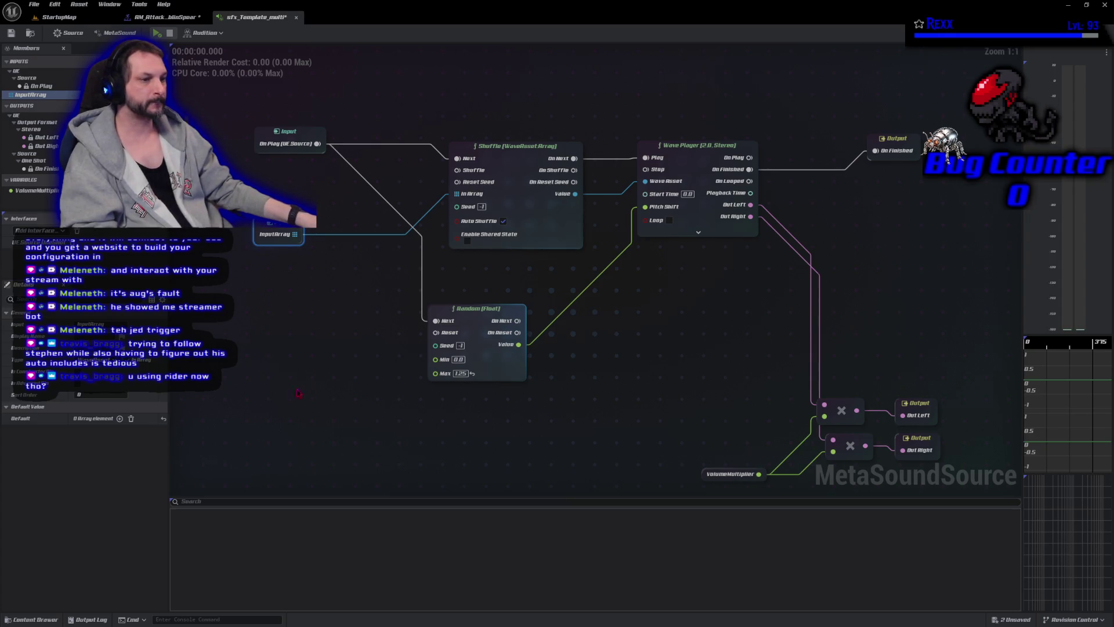
pyautogui.click(57, 618)
pyautogui.click(358, 458)
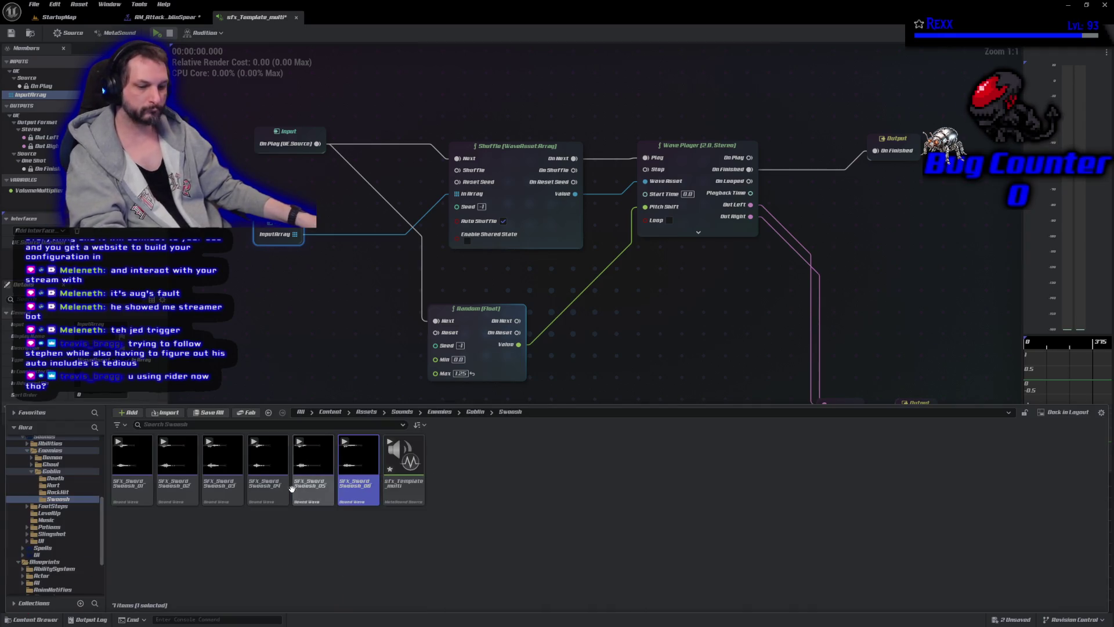